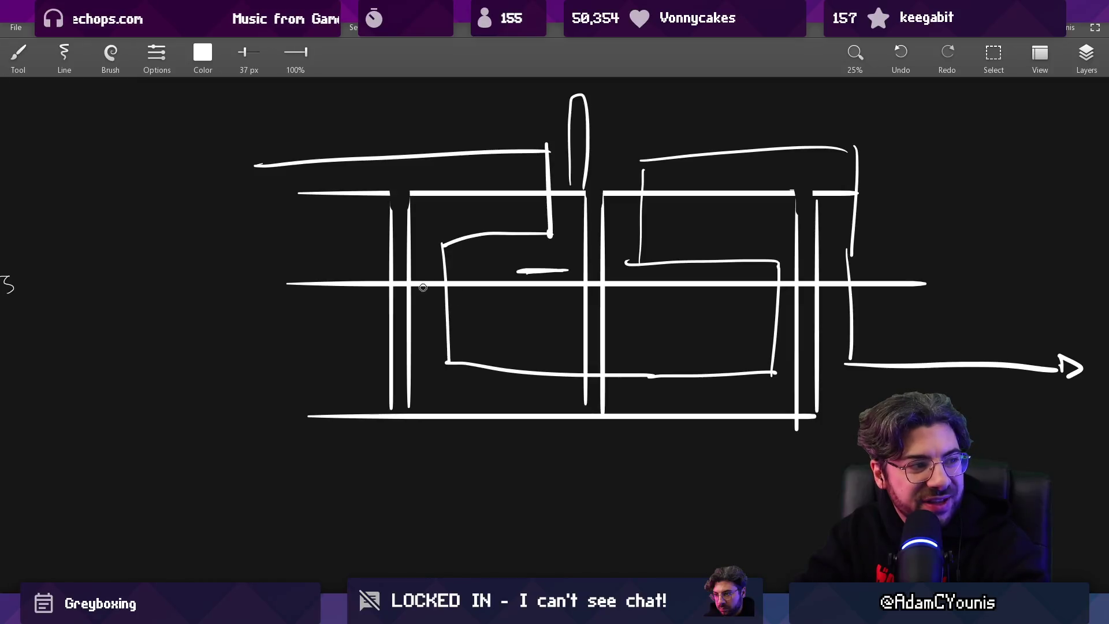
Draw a small oval on the corridor line in the left car sketch, then survey the board
left_click_drag(439, 290, 435, 277)
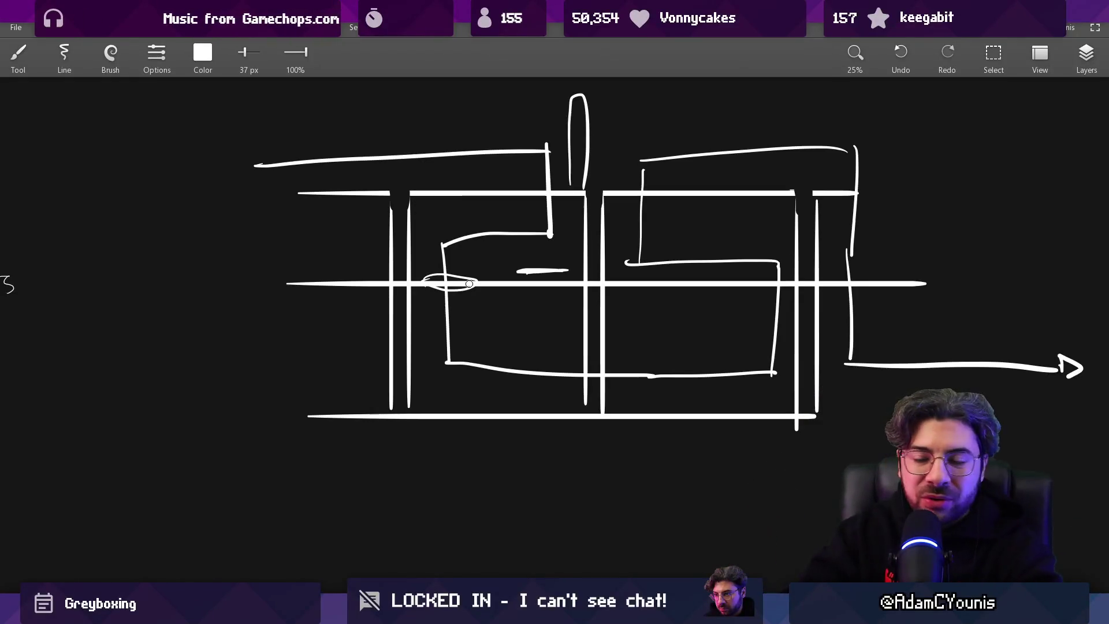
scroll(478, 331, "down", 3)
left_click_drag(478, 331, 463, 338)
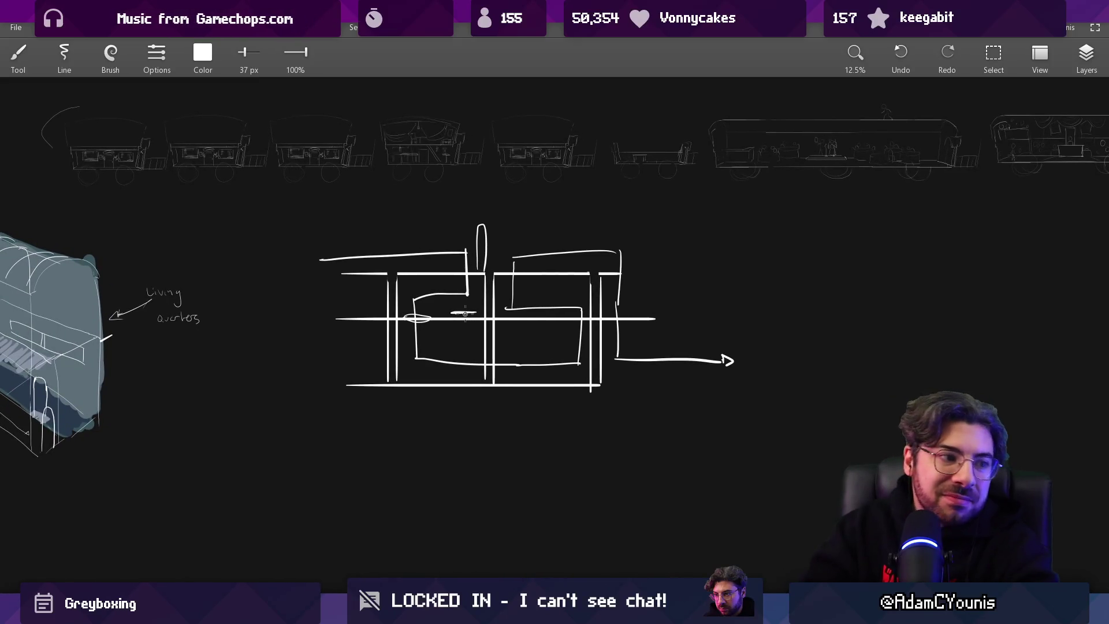
left_click_drag(504, 266, 423, 259)
scroll(570, 280, "up", 2)
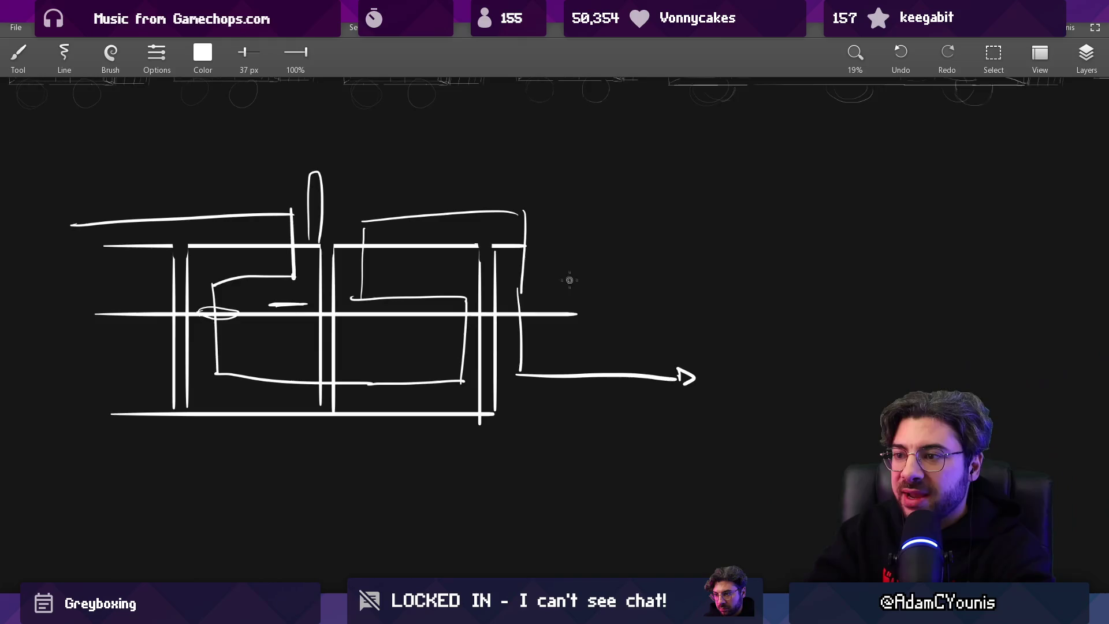
Draw a box with a horizontal line across it to the right of the arrow
left_click_drag(575, 268, 579, 421)
mouse_move(572, 209)
left_mouse_down()
mouse_move(676, 203)
mouse_move(908, 399)
left_mouse_up()
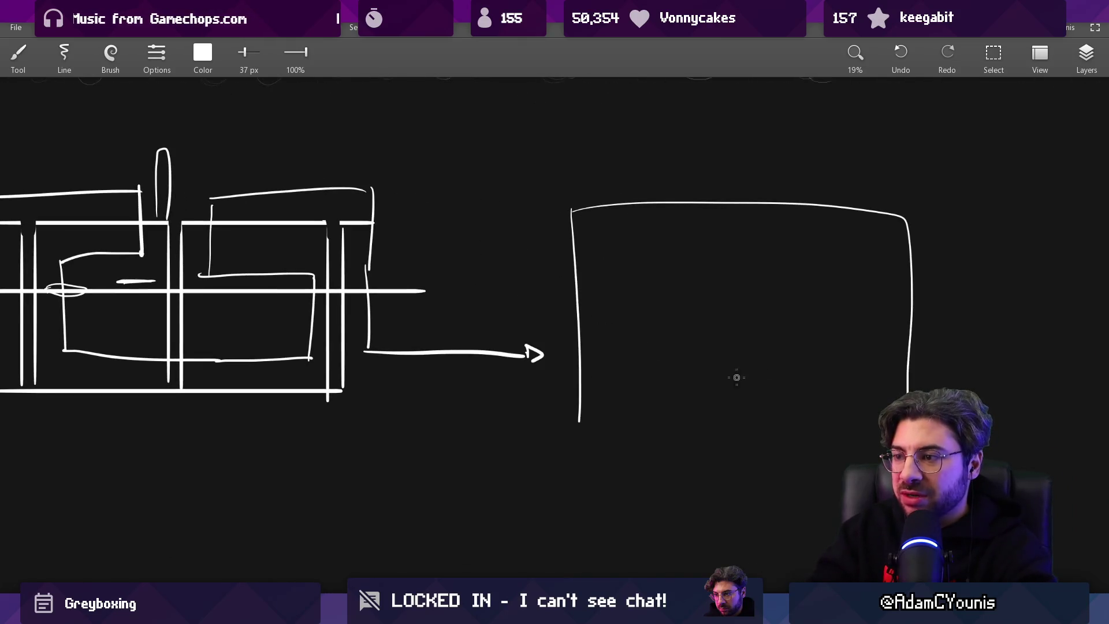
left_click_drag(605, 399, 887, 407)
left_click_drag(558, 357, 924, 352)
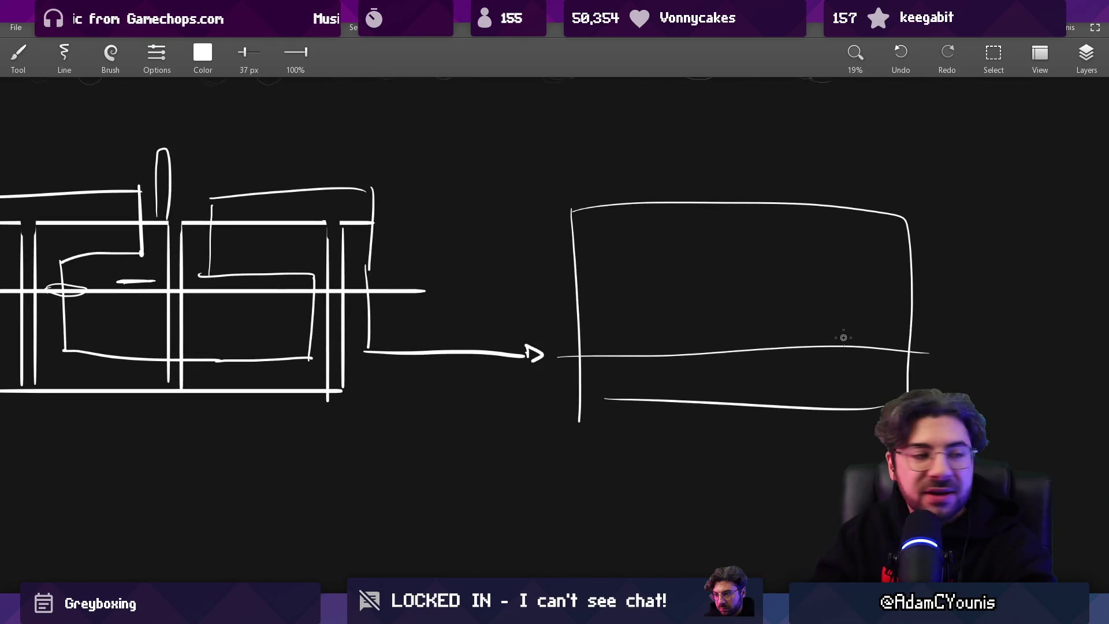
scroll(884, 266, "right", 10)
Draw a curved route off the box and erase the loop at its right end
mouse_move(611, 381)
left_mouse_down()
mouse_move(908, 277)
mouse_move(627, 182)
mouse_move(295, 269)
mouse_move(282, 279)
mouse_move(441, 254)
mouse_move(271, 292)
mouse_move(975, 318)
mouse_move(564, 320)
left_mouse_up()
key("ctrl+z")
scroll(563, 319, "down", 5)
key("e")
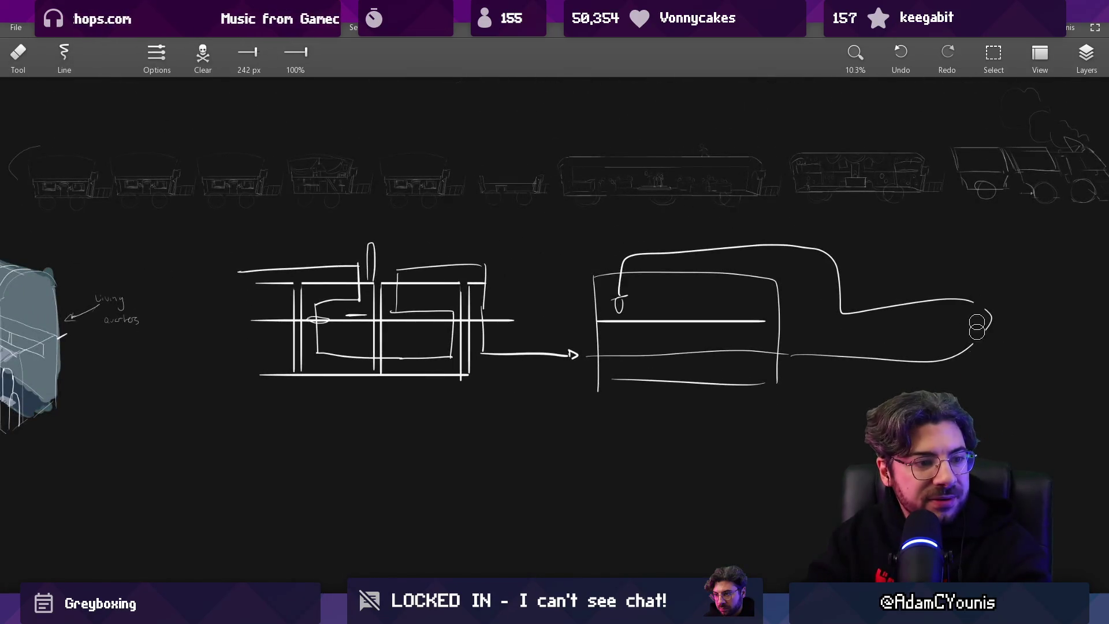
left_click_drag(976, 327, 985, 316)
key("b")
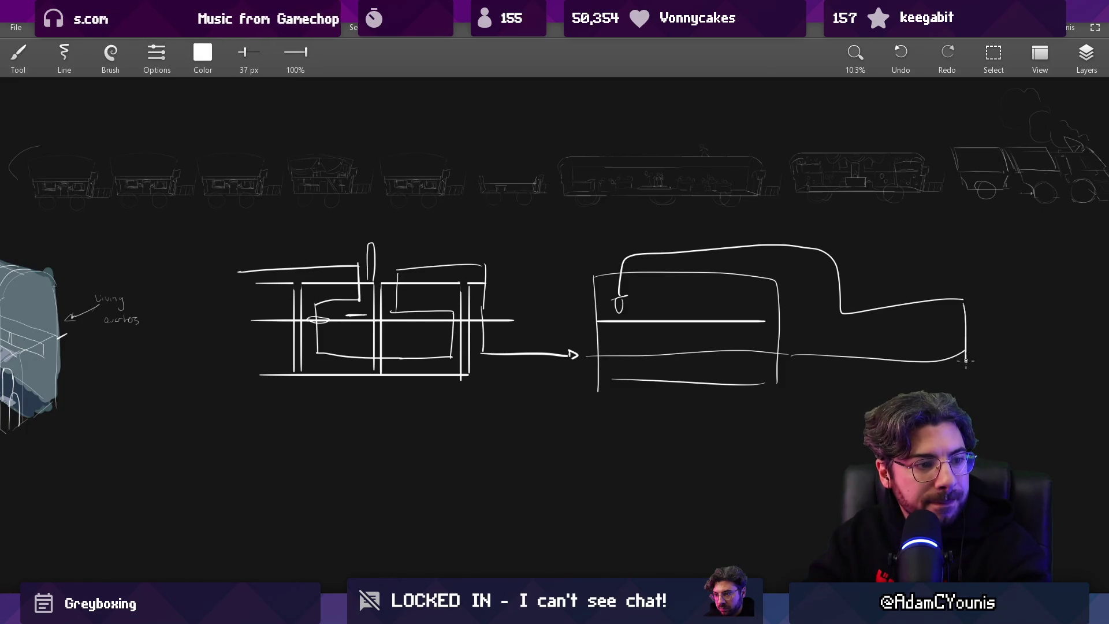
Touch up the route with brush and eraser, then review both train-car layout sketches
left_click_drag(756, 323, 756, 240)
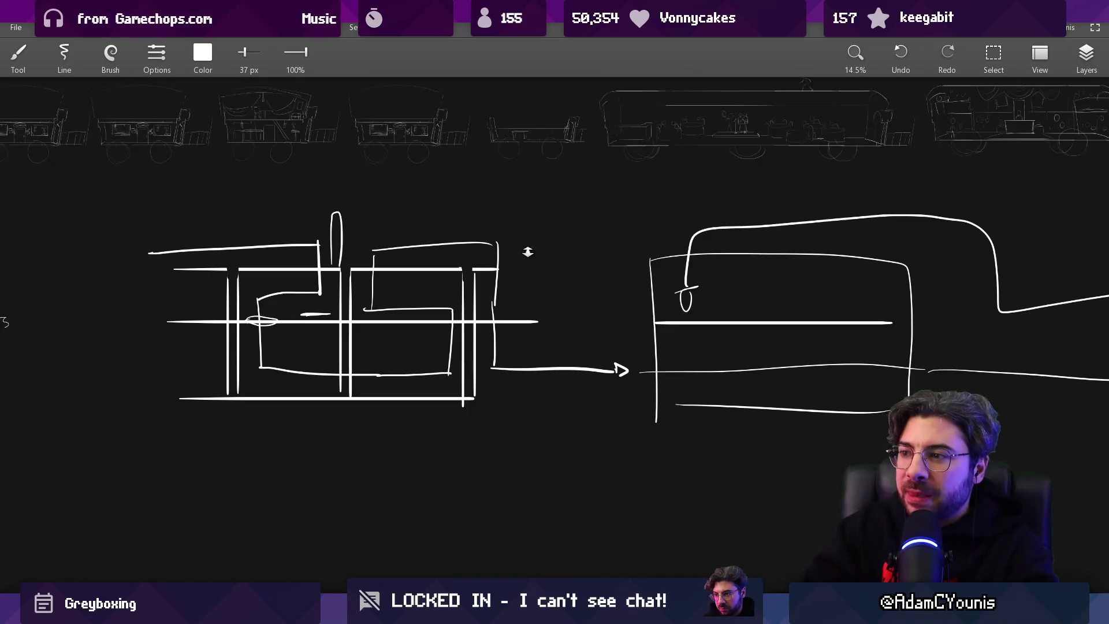
scroll(527, 251, "down", 3)
key("e")
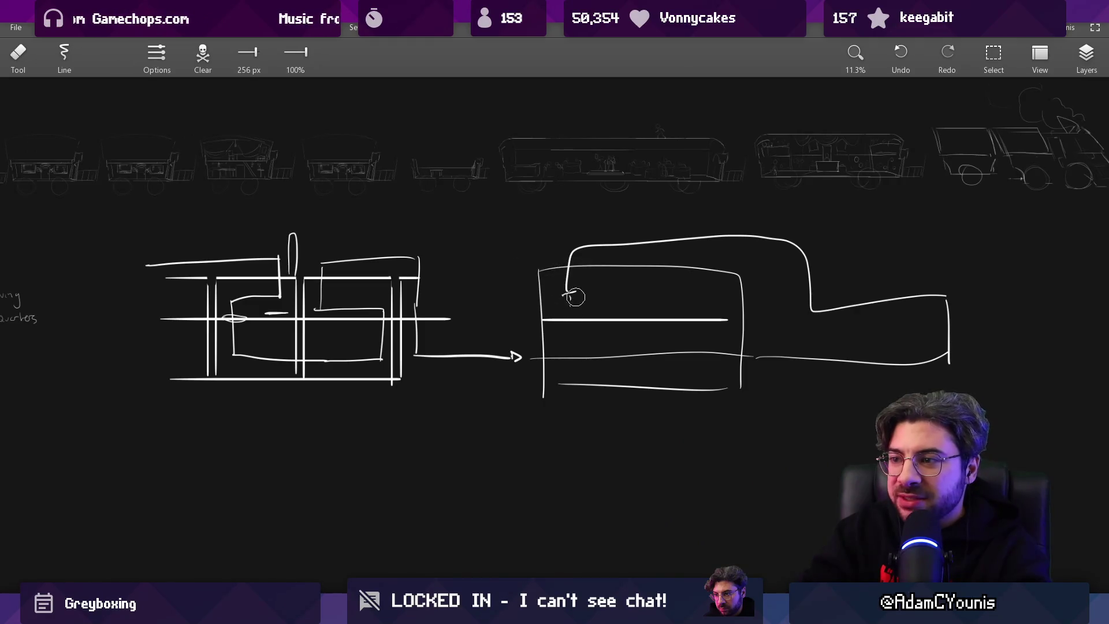
key("b")
scroll(599, 274, "down", 1)
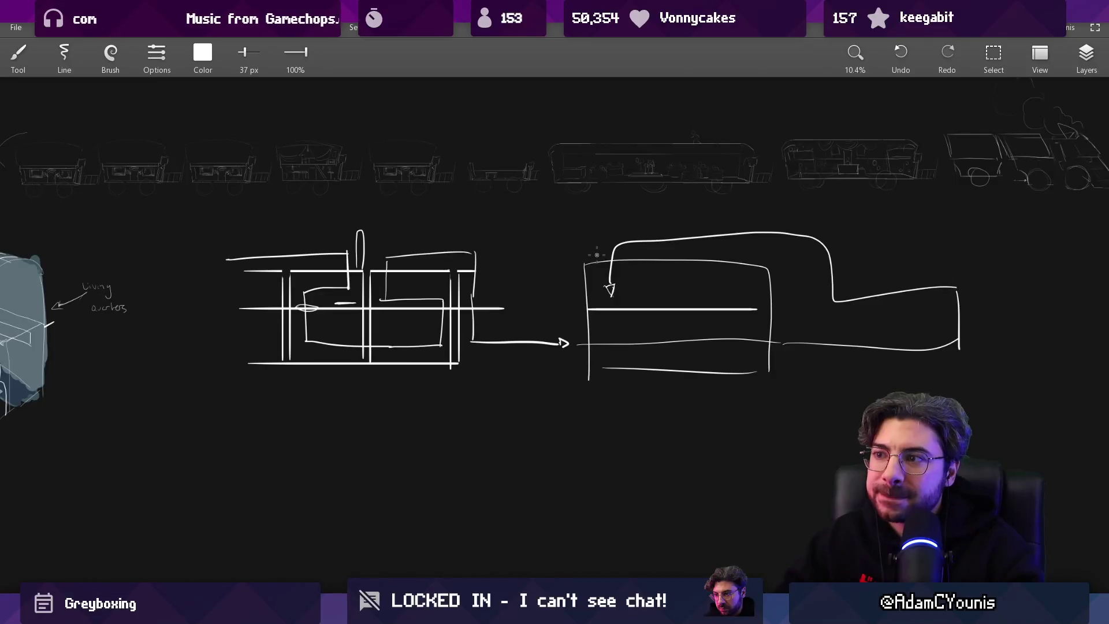
mouse_move(596, 255)
left_mouse_down()
mouse_move(520, 259)
mouse_move(379, 223)
mouse_move(645, 238)
mouse_move(326, 279)
mouse_move(310, 240)
mouse_move(542, 210)
mouse_move(497, 292)
mouse_move(455, 224)
mouse_move(487, 421)
mouse_move(497, 314)
mouse_move(455, 283)
left_mouse_up()
Handwrite 'Snake through a maze until you' below the layout sketches
mouse_move(413, 399)
left_mouse_down()
mouse_move(465, 366)
mouse_move(434, 265)
left_mouse_up()
left_click_drag(427, 314, 435, 316)
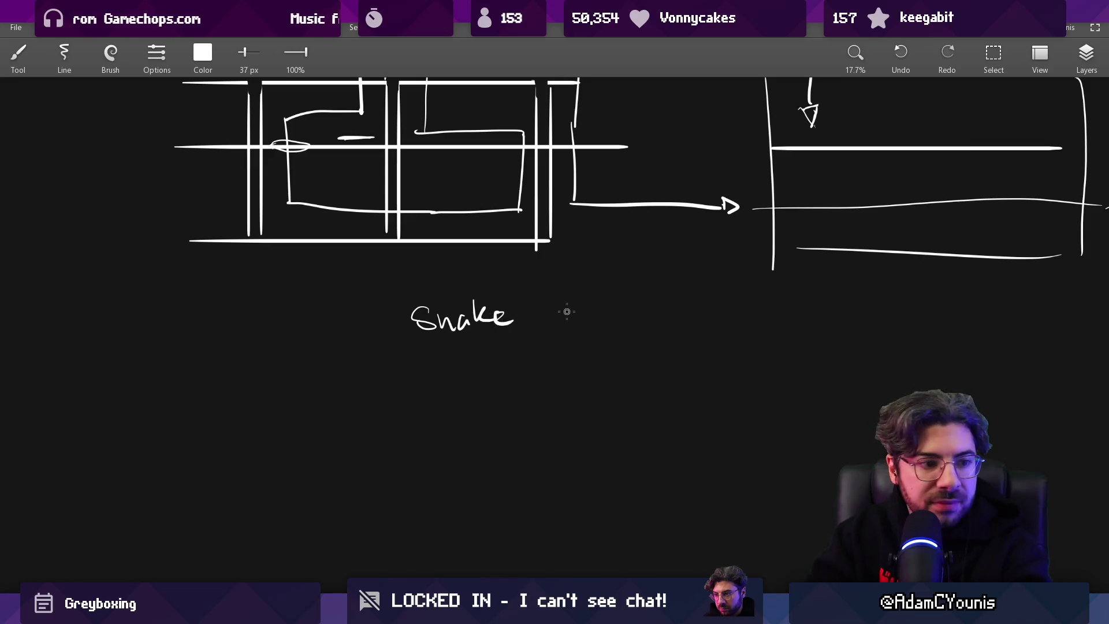
mouse_move(567, 287)
left_mouse_down()
mouse_move(579, 303)
mouse_move(636, 318)
left_mouse_up()
left_click_drag(660, 292, 662, 305)
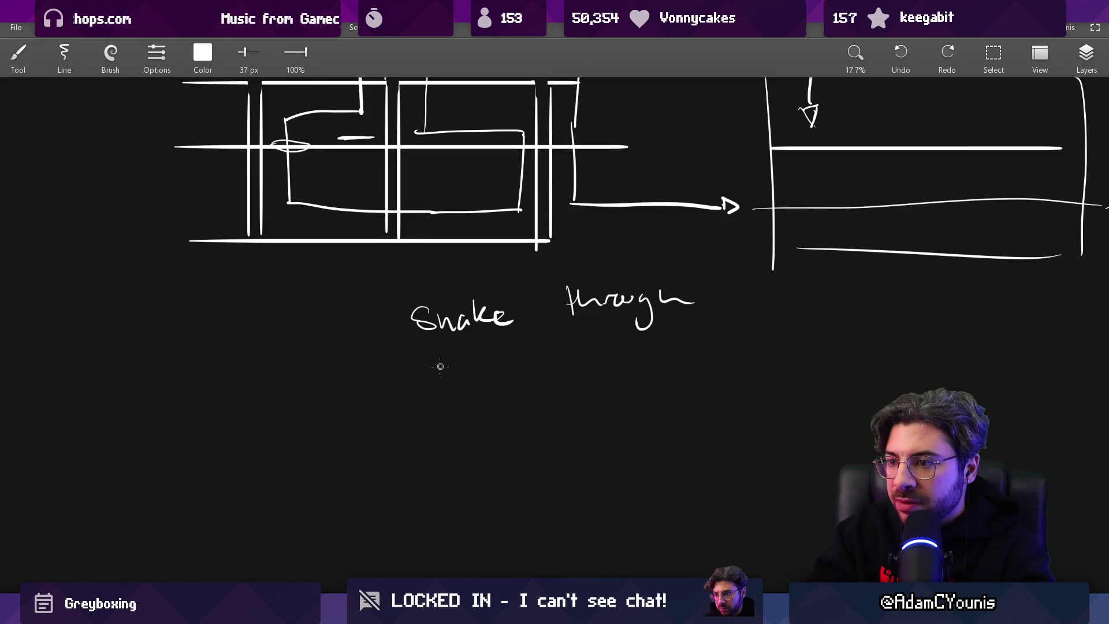
left_click_drag(450, 365, 455, 380)
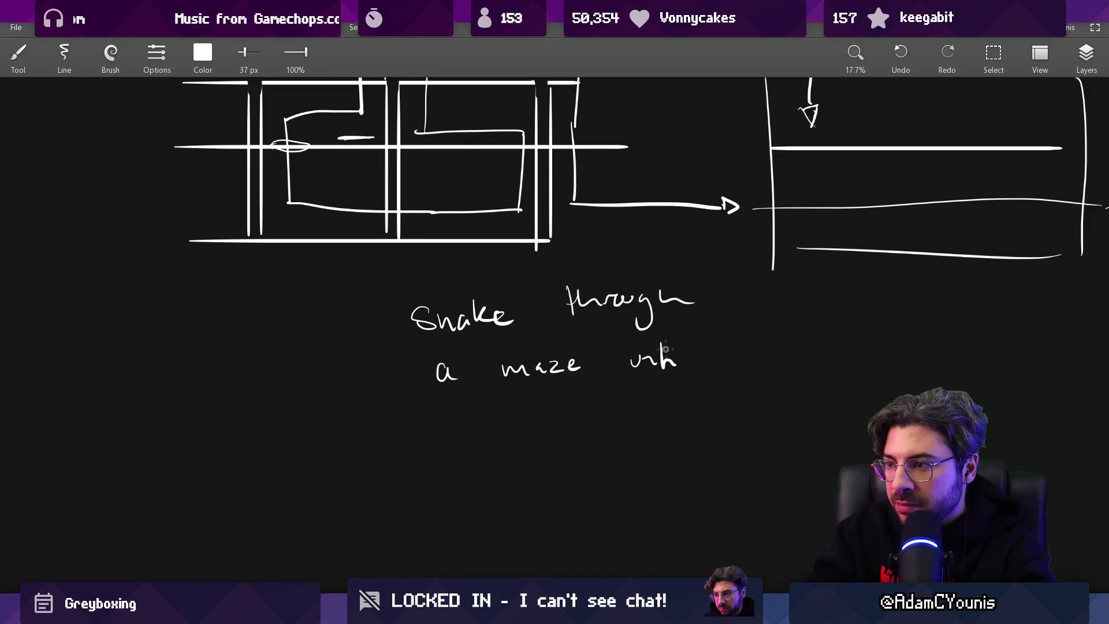
left_click_drag(750, 351, 735, 386)
left_click_drag(764, 354, 763, 351)
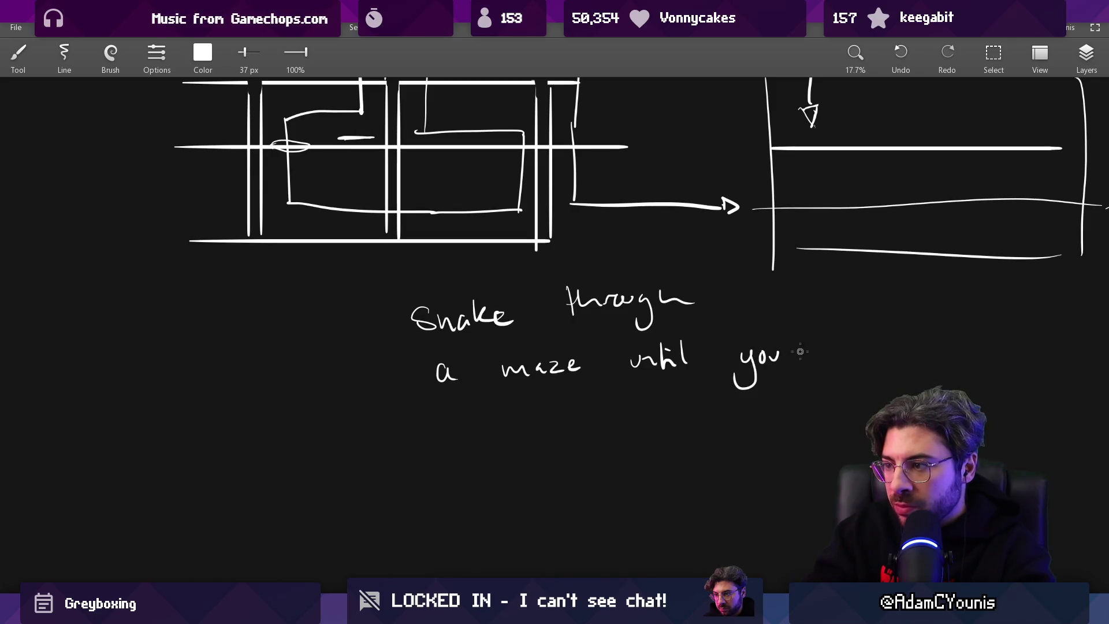
Continue the note with 'get a master cabin Key or some other item'
left_click_drag(437, 425, 432, 460)
mouse_move(443, 429)
left_mouse_down()
mouse_move(462, 411)
mouse_move(465, 434)
left_mouse_up()
left_click_drag(456, 425, 482, 422)
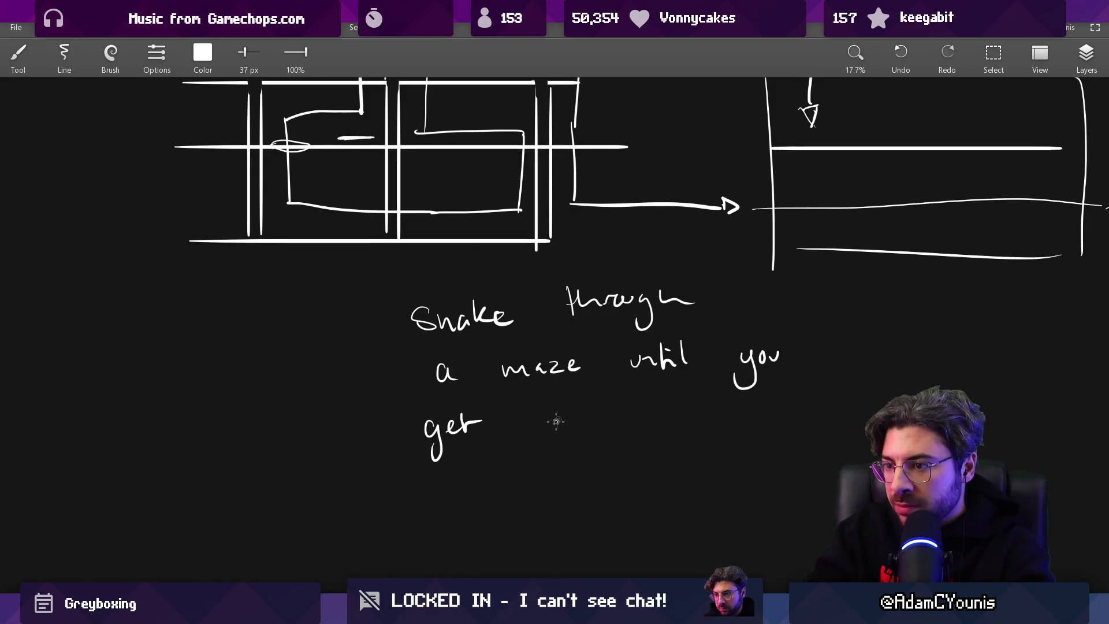
left_click_drag(560, 427, 580, 425)
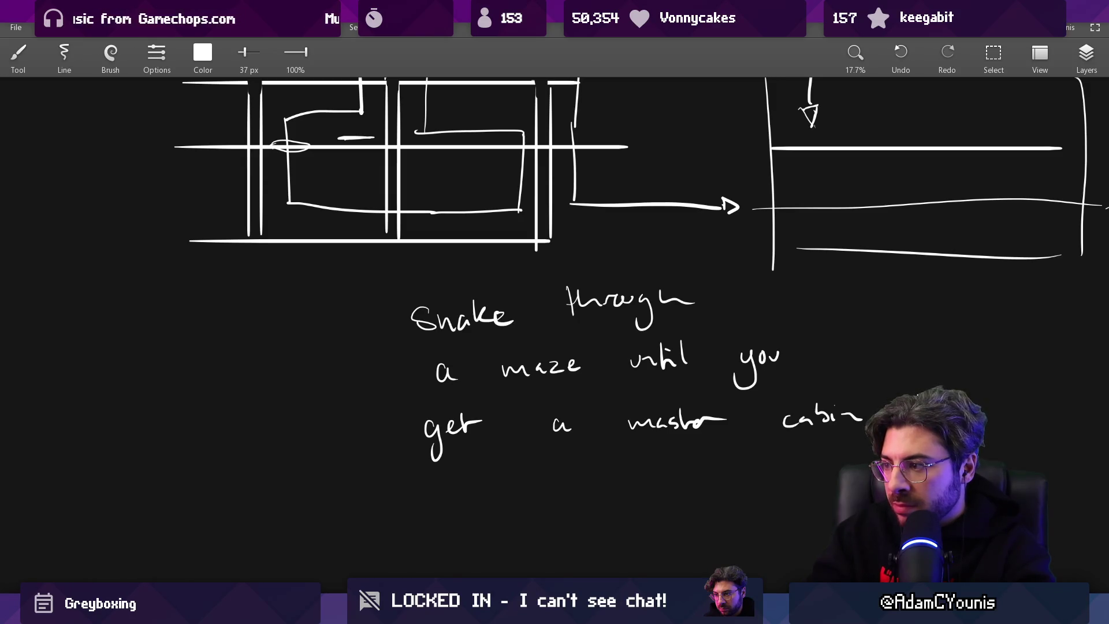
left_click_drag(821, 425, 652, 445)
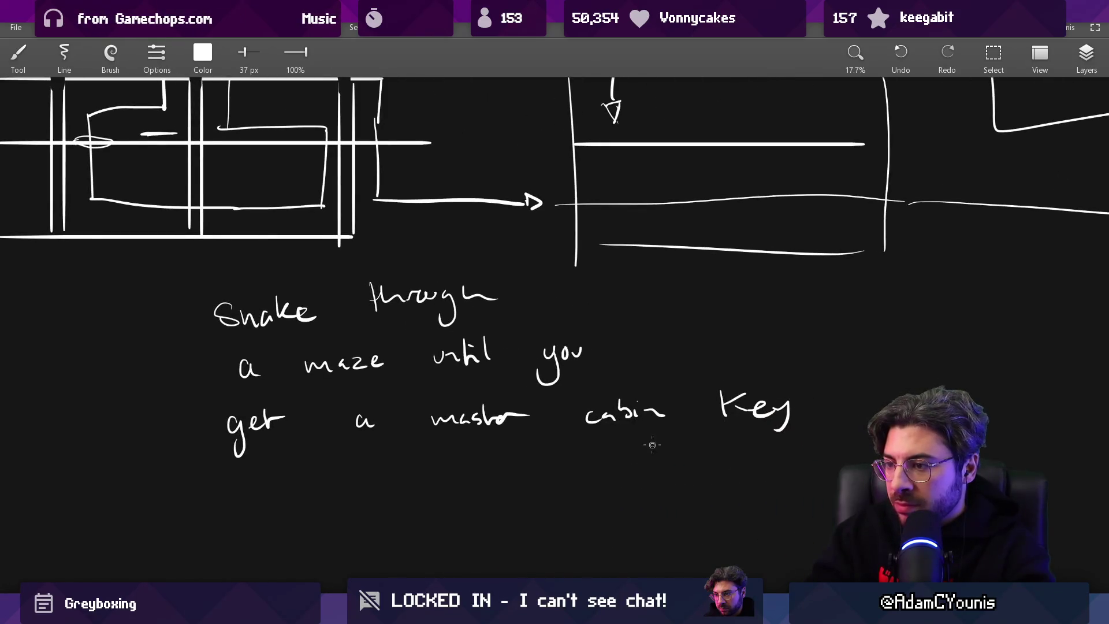
left_click_drag(293, 482, 361, 492)
left_click_drag(377, 478, 375, 479)
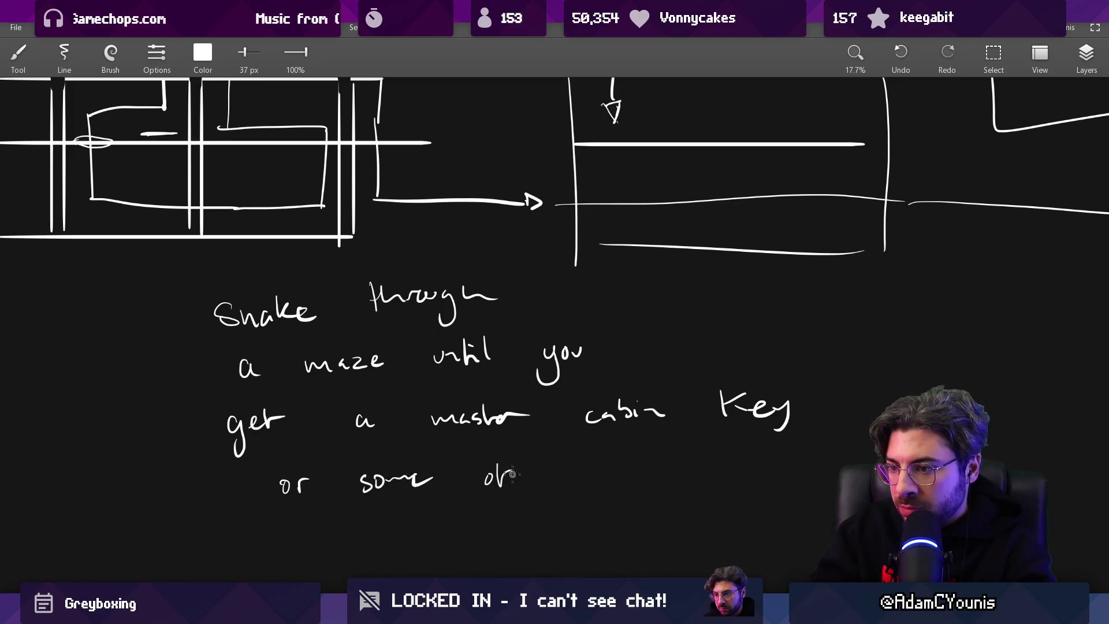
left_click_drag(512, 475, 570, 464)
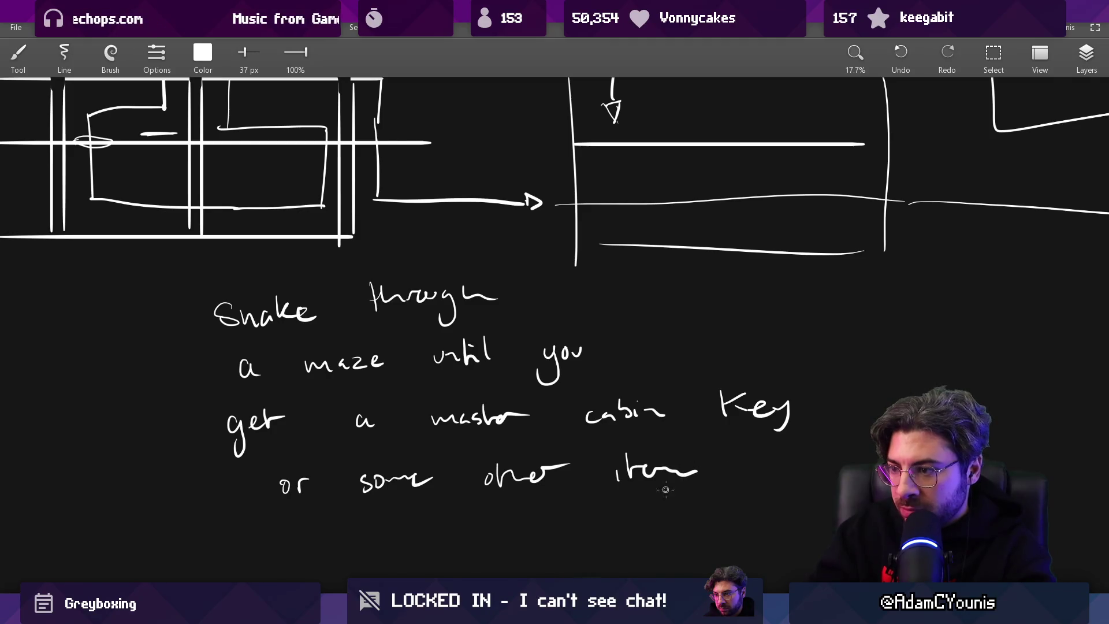
scroll(648, 453, "down", 3)
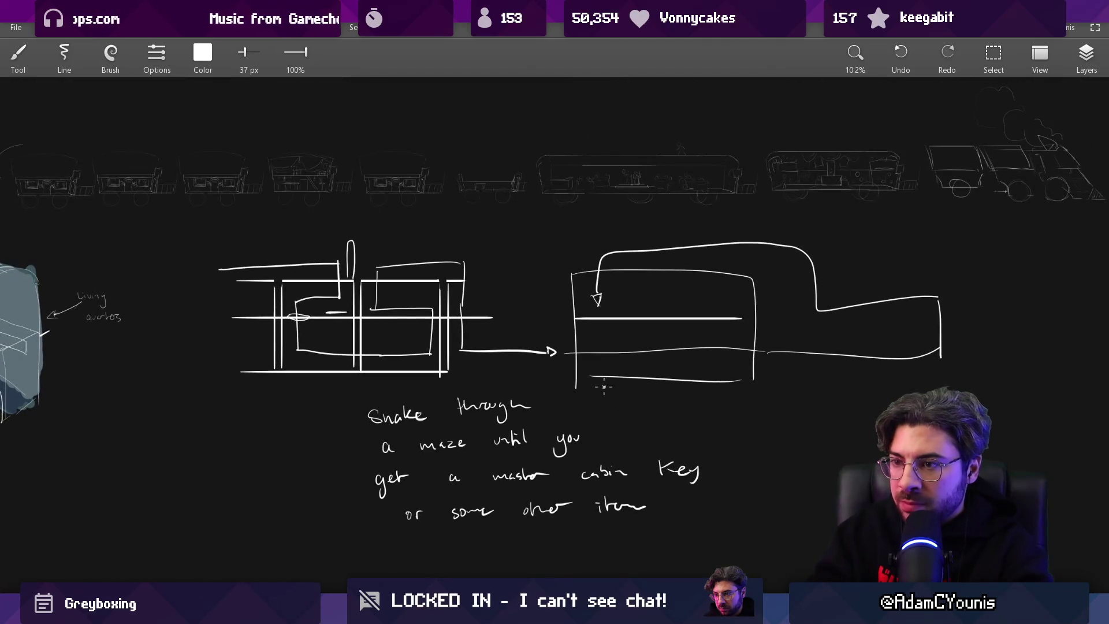
scroll(440, 435, "up", 1)
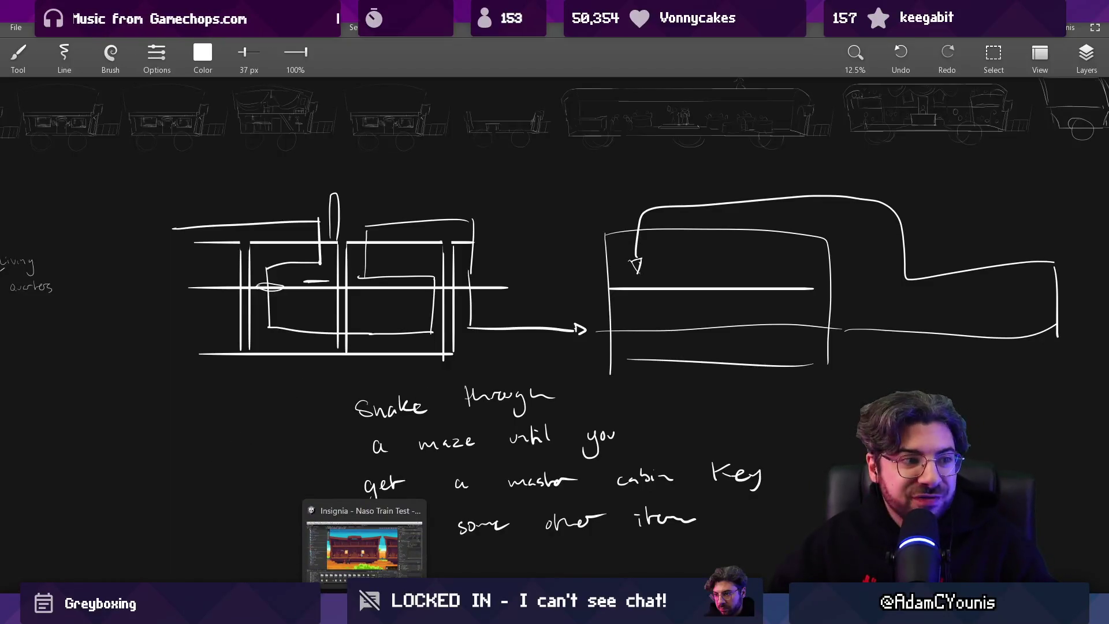
Discard the untitled Leonardo train sketch without saving and go back to the Naso Train Test scene
left_click(364, 537)
scroll(491, 305, "up", 2)
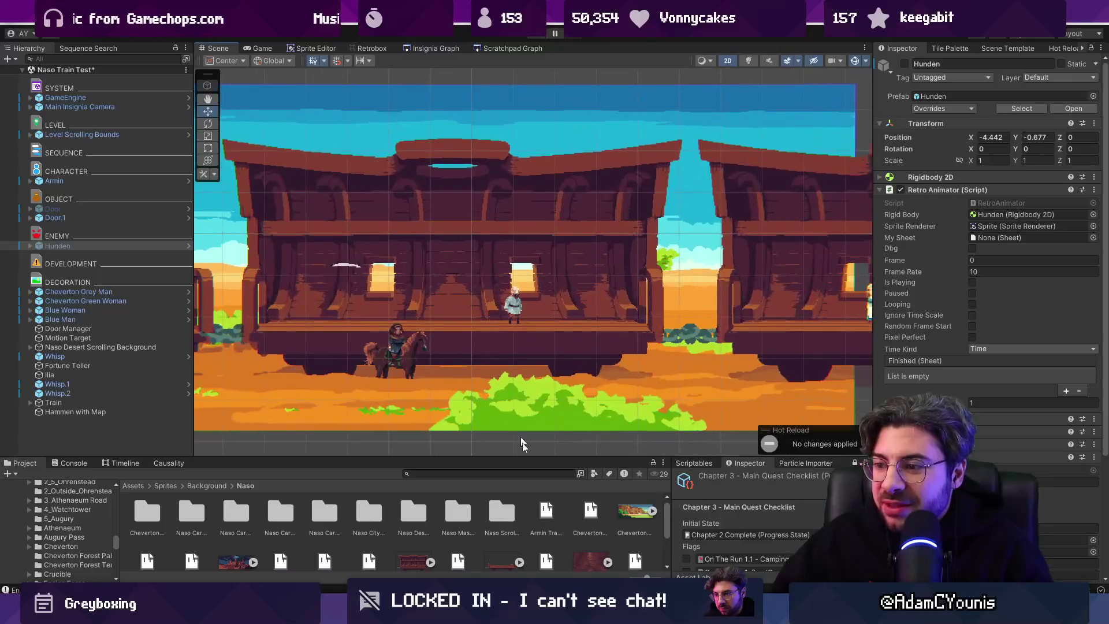
mouse_move(566, 613)
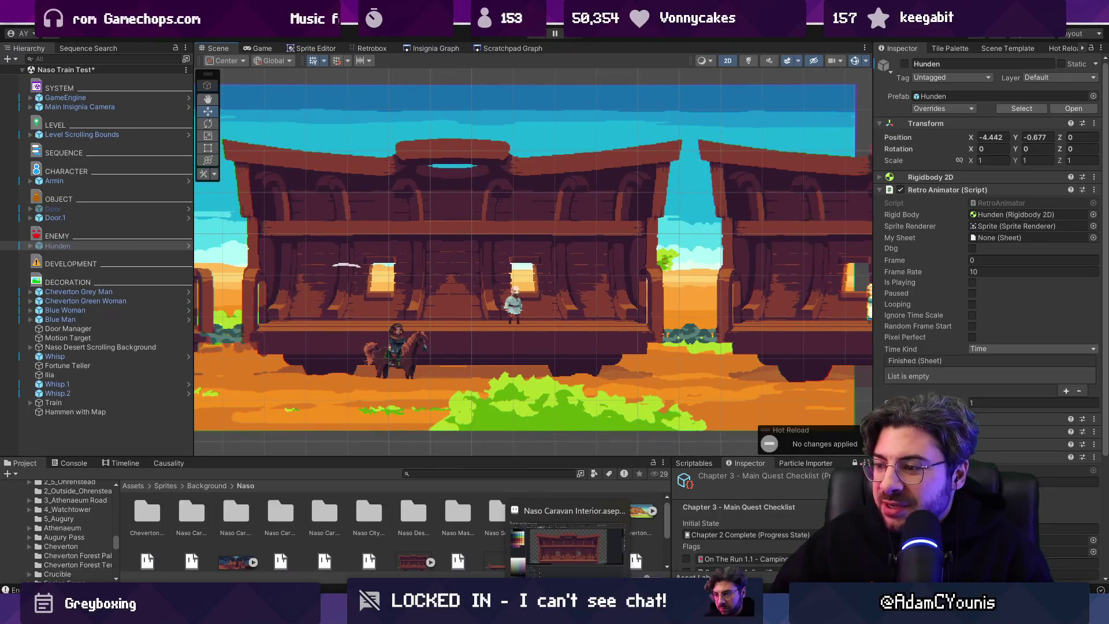
mouse_move(620, 613)
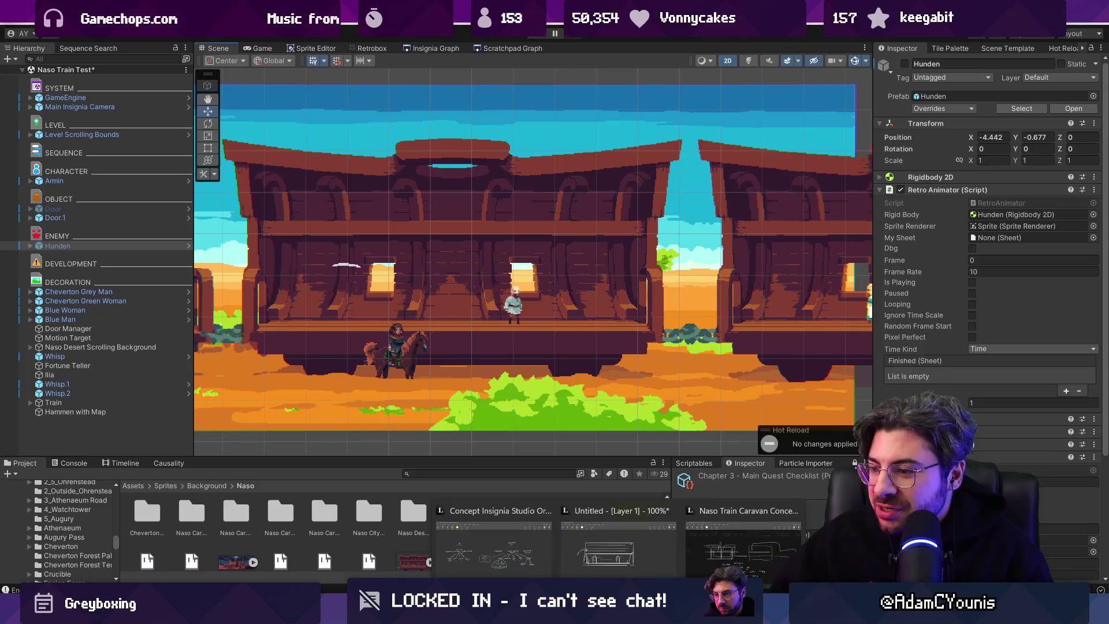
left_click(636, 567)
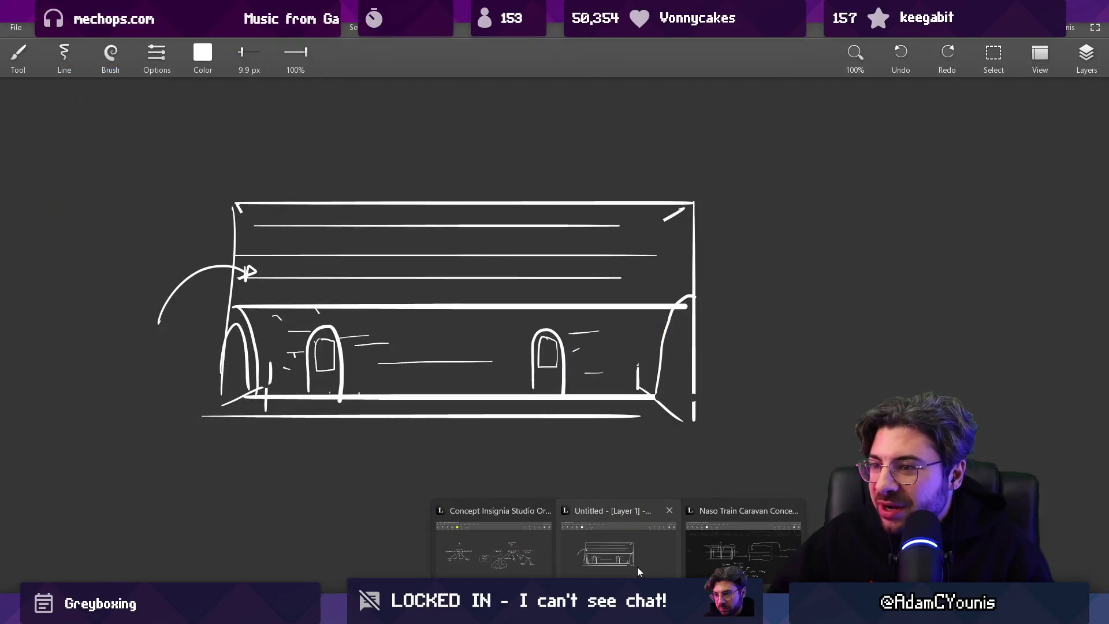
key("alt+F4")
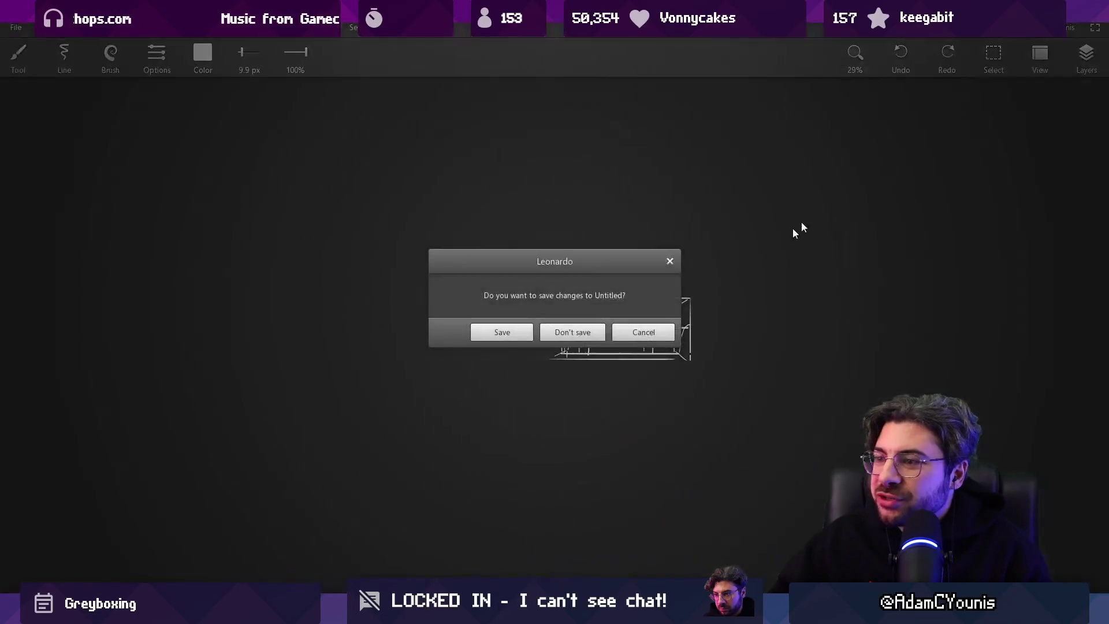
left_click(573, 331)
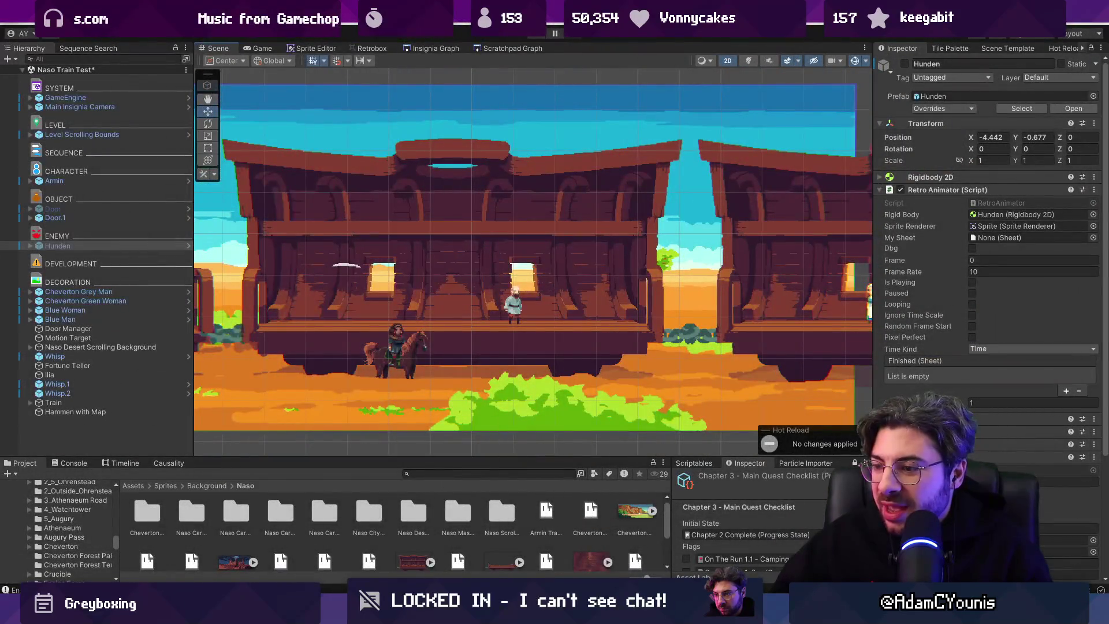
Filter Project assets with 'chapter t:sprite' and enlarge the Project panel above the Scene view
mouse_move(568, 612)
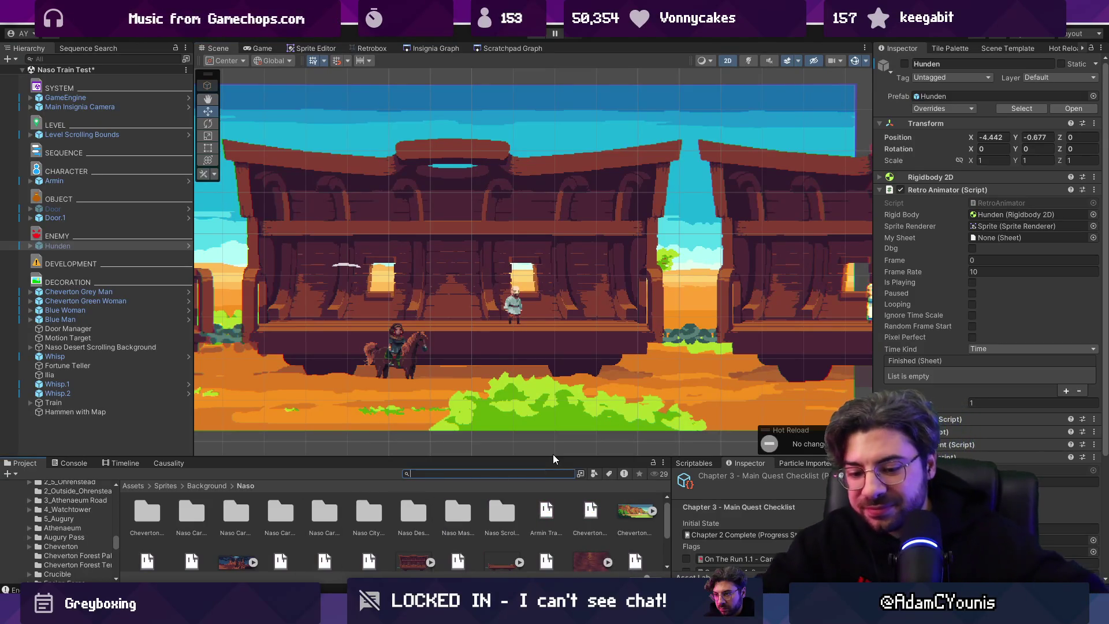
type("train")
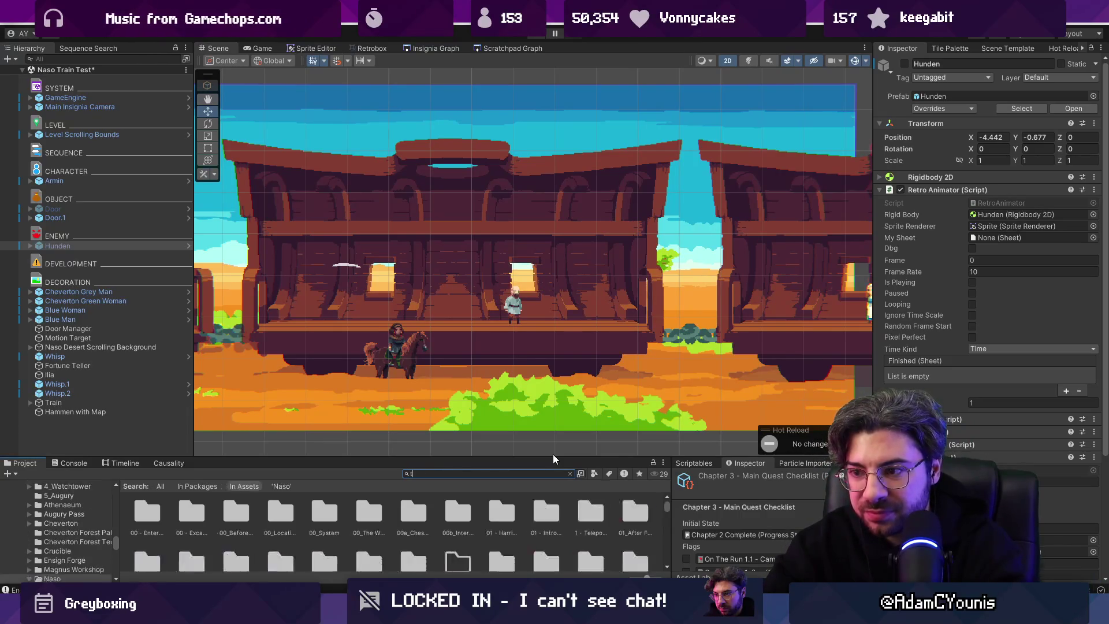
key("ctrl+a")
type("chapter intro")
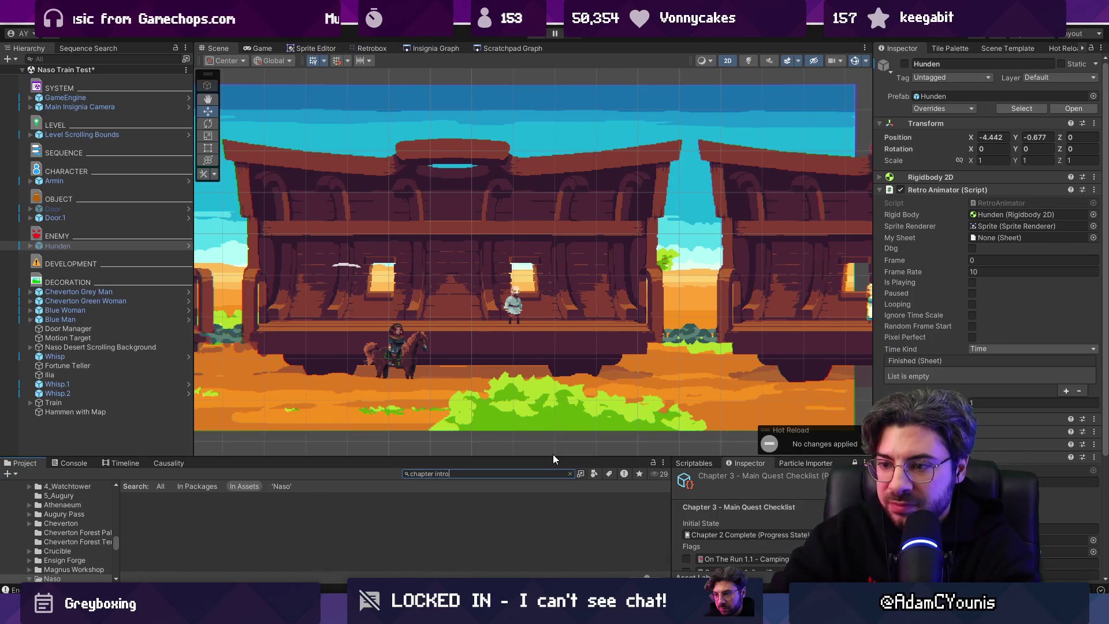
key("BackSpace")
key("BackSpace")
key("BackSpace")
key("BackSpace")
key("BackSpace")
type(".png")
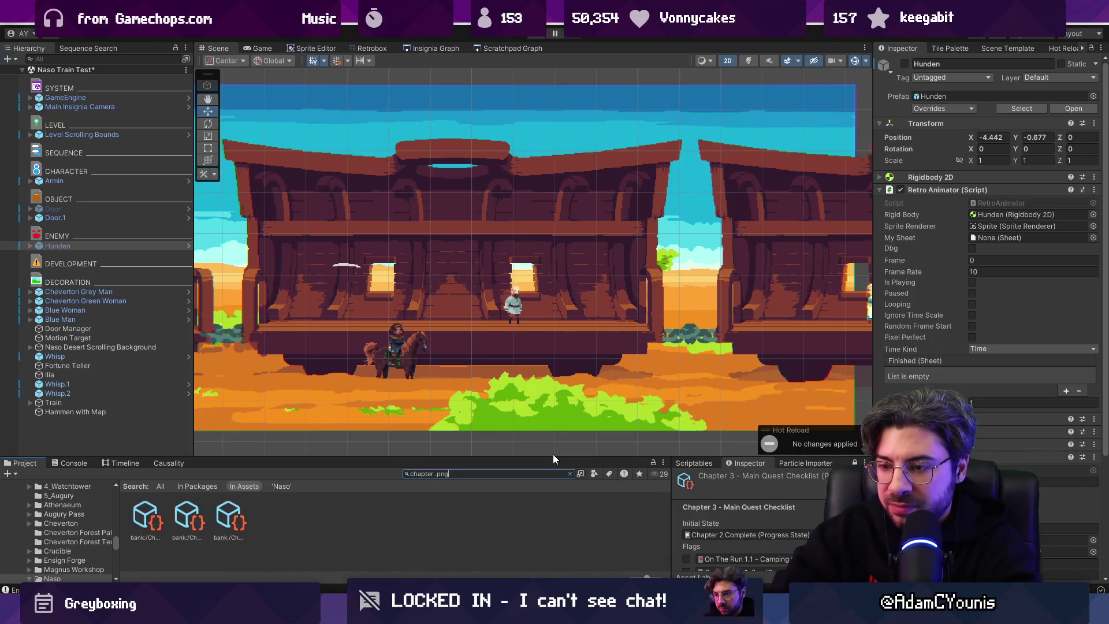
key("BackSpace")
key("BackSpace")
key("BackSpace")
key("BackSpace")
type("t:sp")
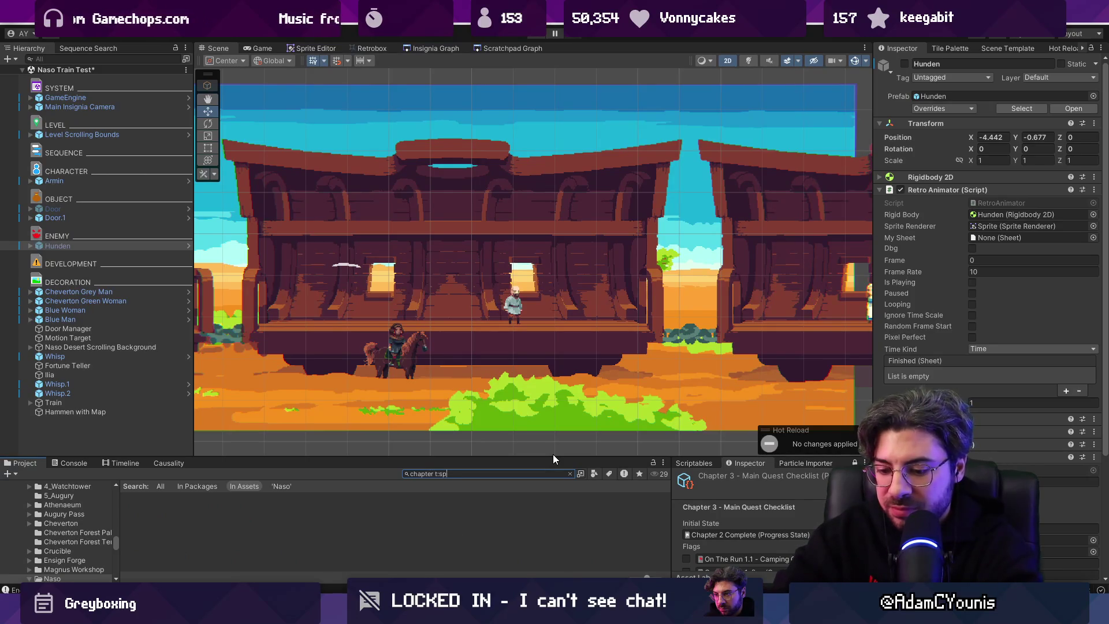
type("rite")
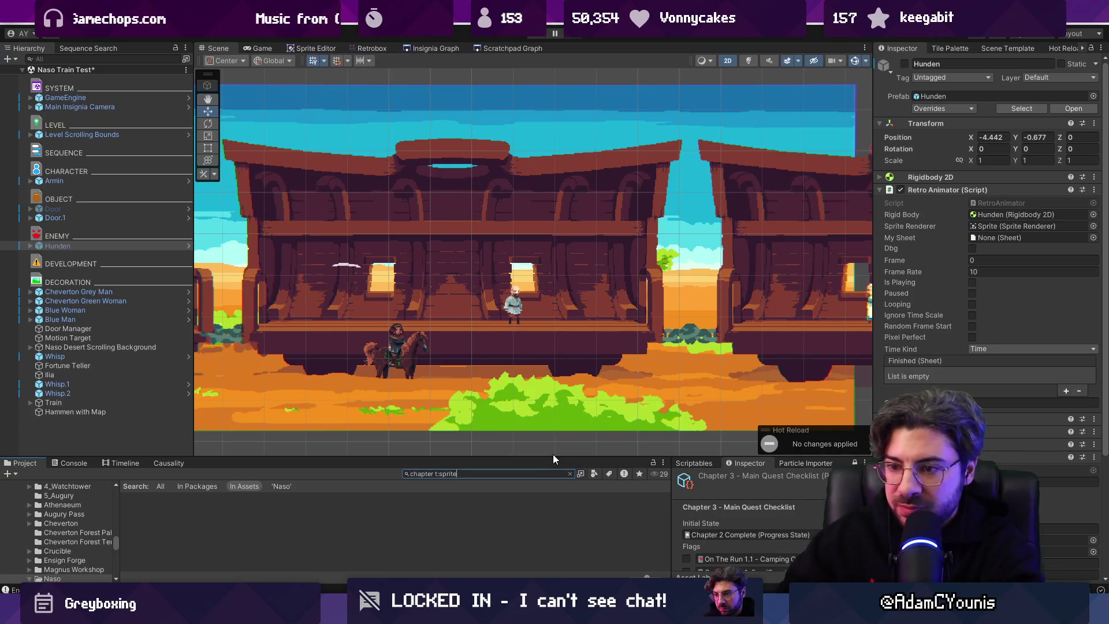
left_click_drag(530, 457, 534, 382)
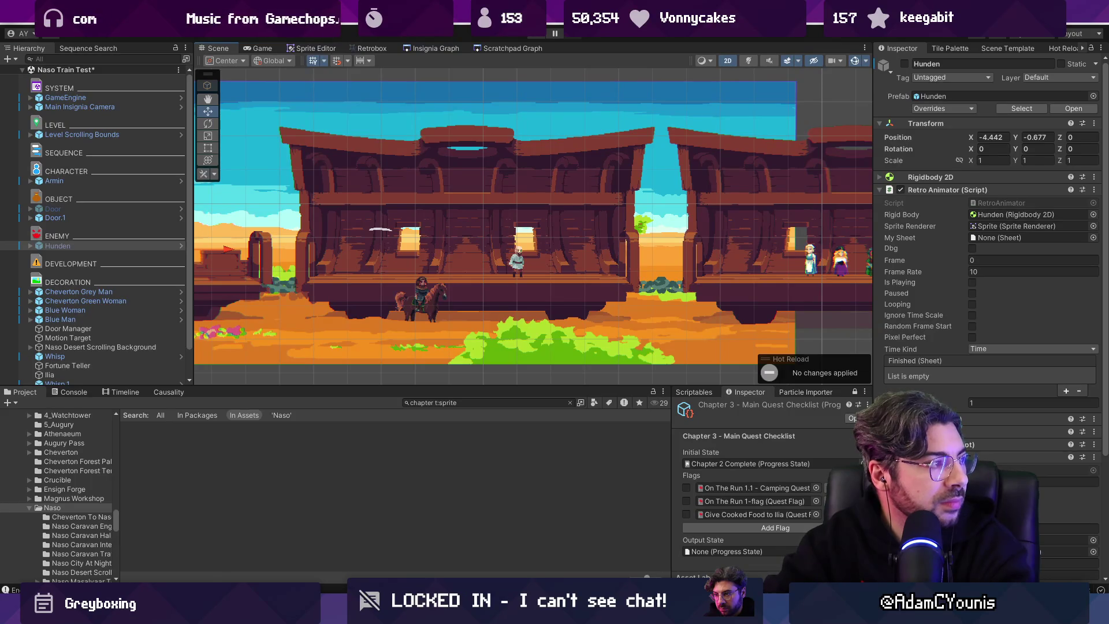
In Aseprite, close the tan-squares and circle sprites without saving, then return to Unity
key("alt+Tab")
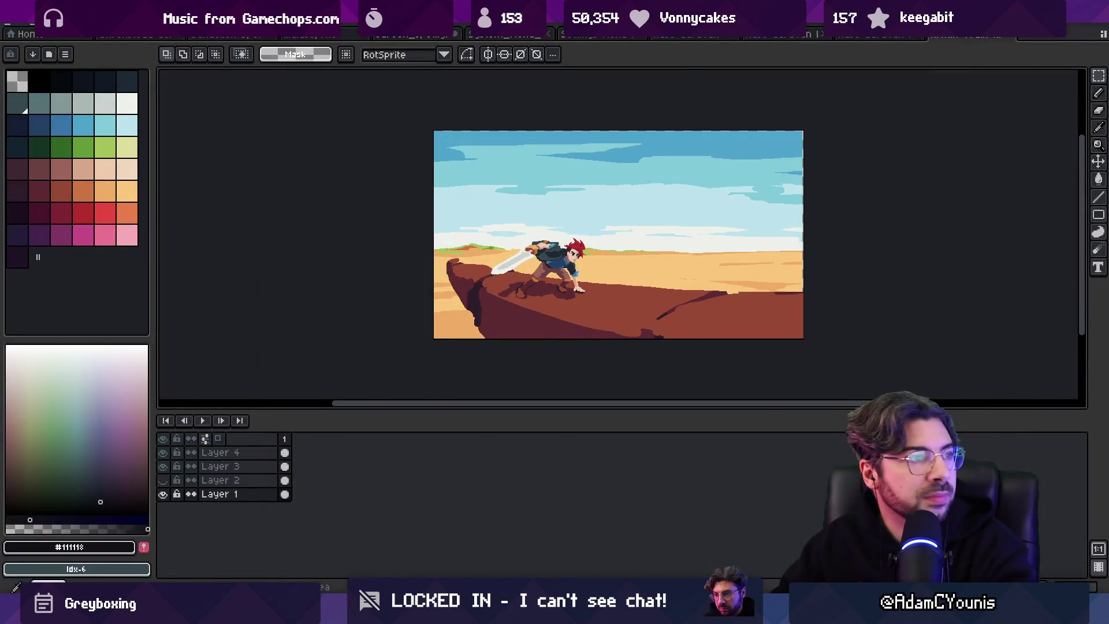
scroll(472, 234, "up", 1)
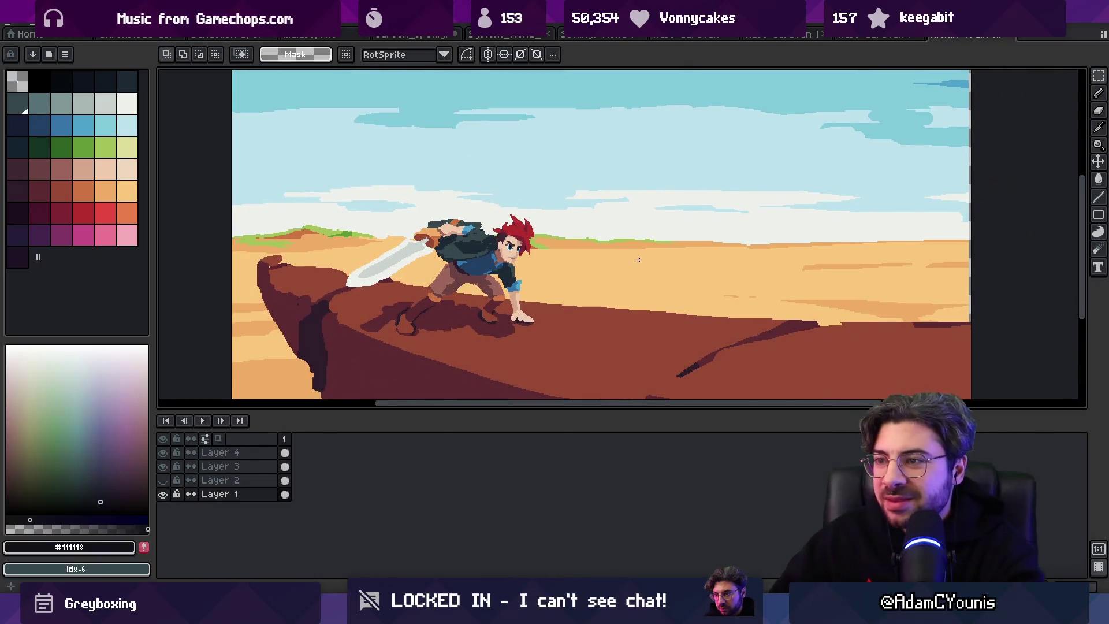
scroll(640, 249, "down", 1)
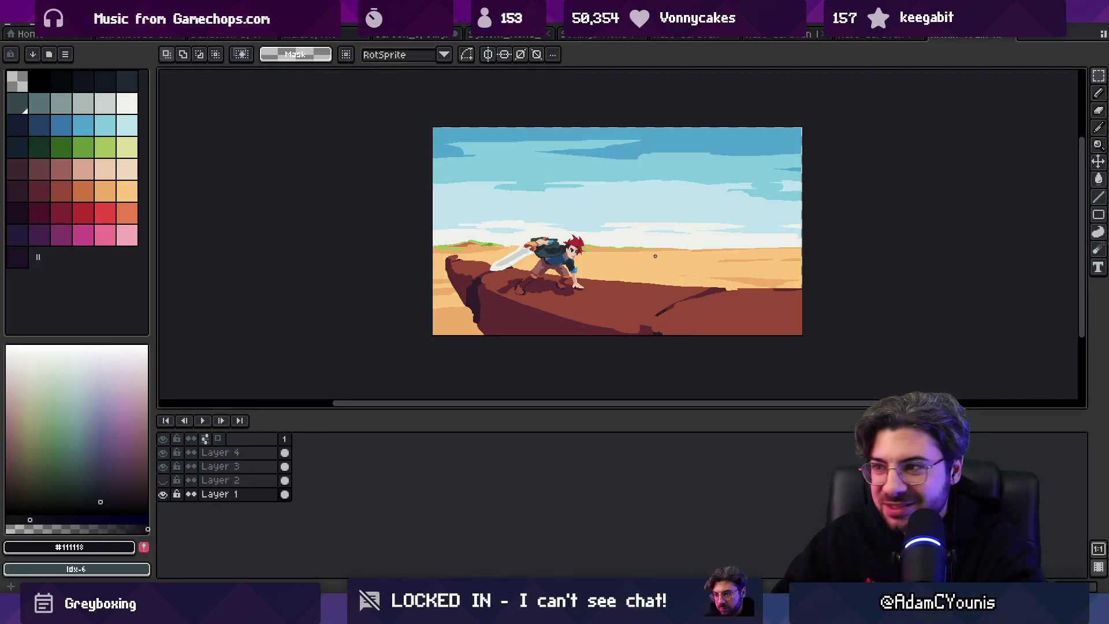
key("ctrl+shift+Tab")
key("ctrl+shift+Tab")
key("ctrl+shift+Tab")
key("ctrl+shift+Tab")
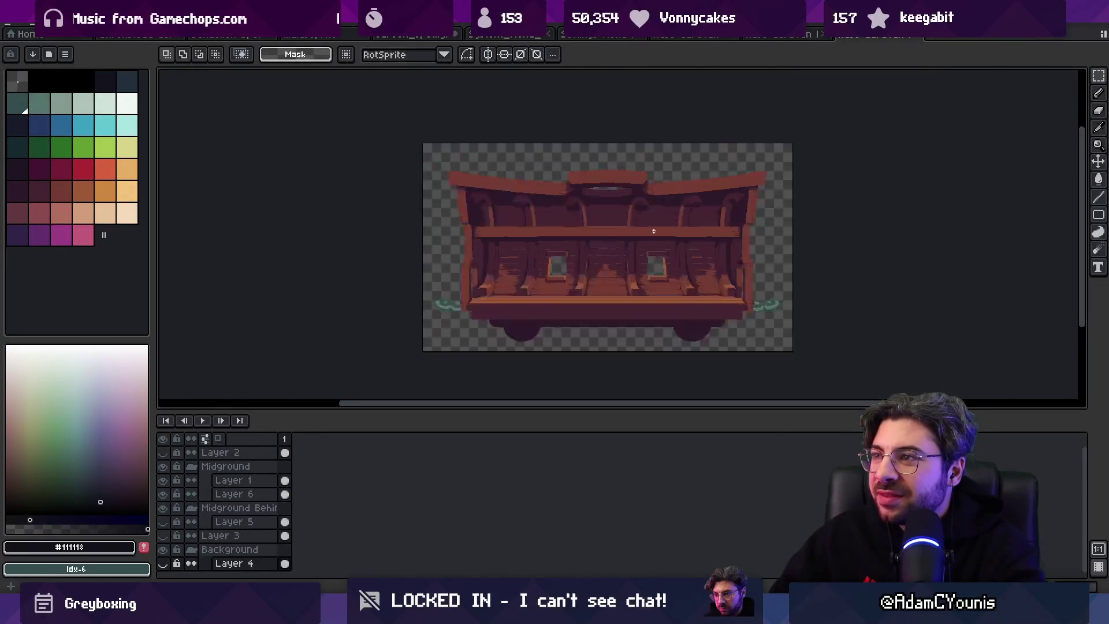
key("ctrl+w")
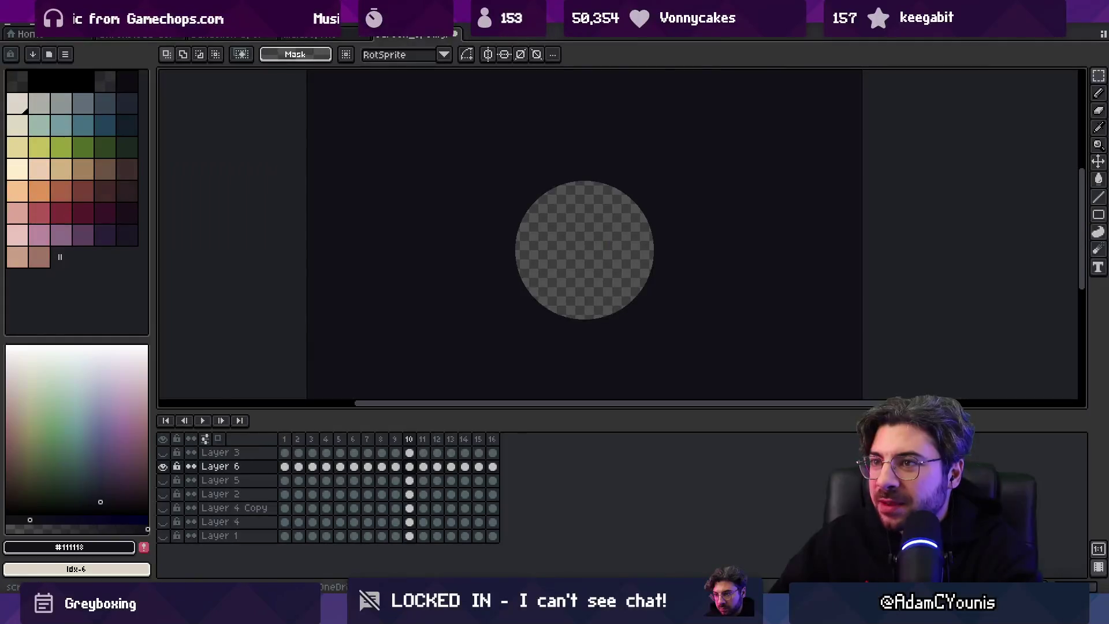
key("ctrl+w")
left_click(639, 331)
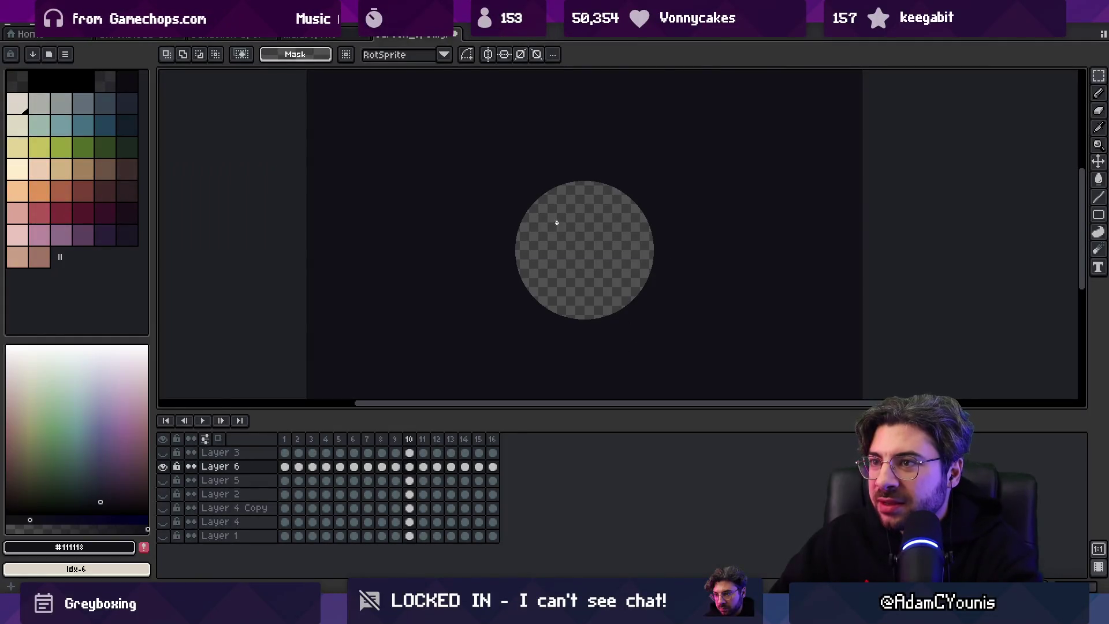
left_click(455, 34)
left_click(553, 333)
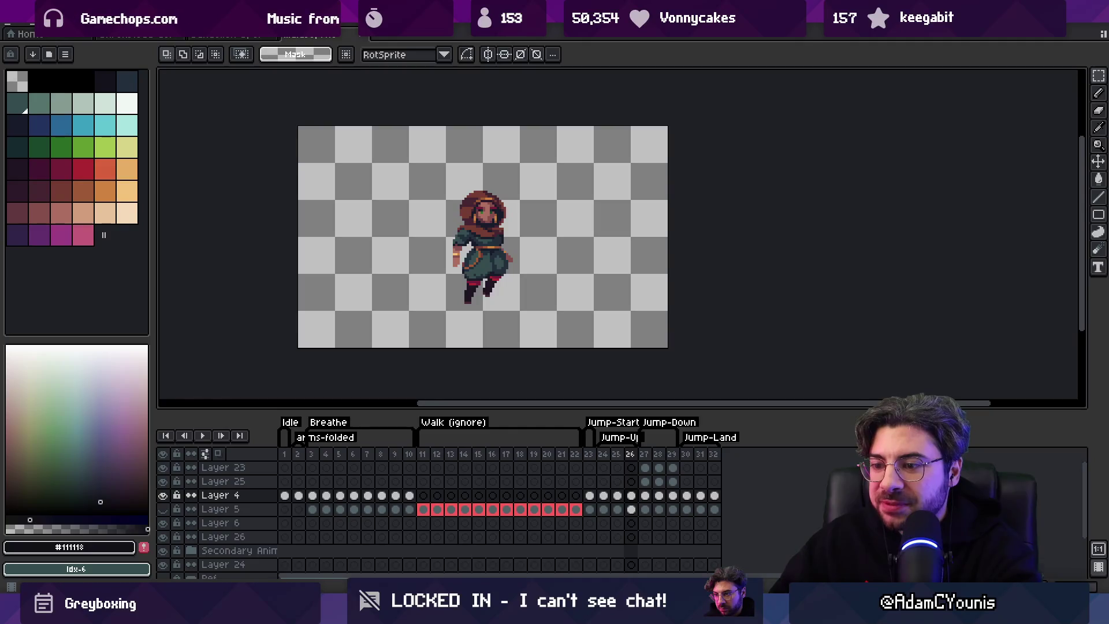
key("alt+Tab")
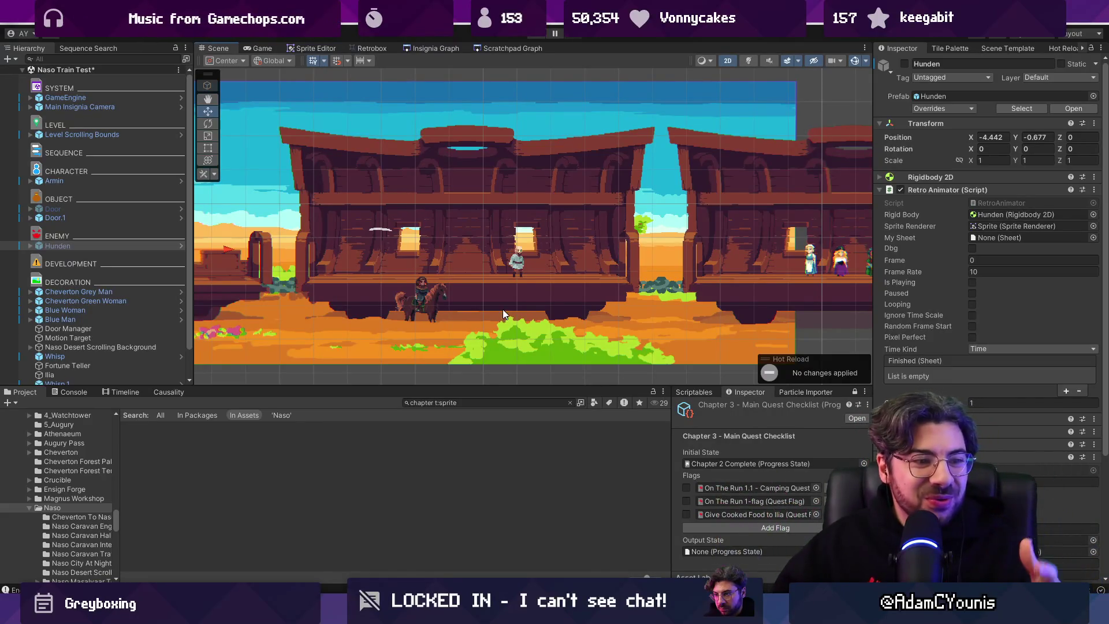
scroll(424, 264, "down", 3)
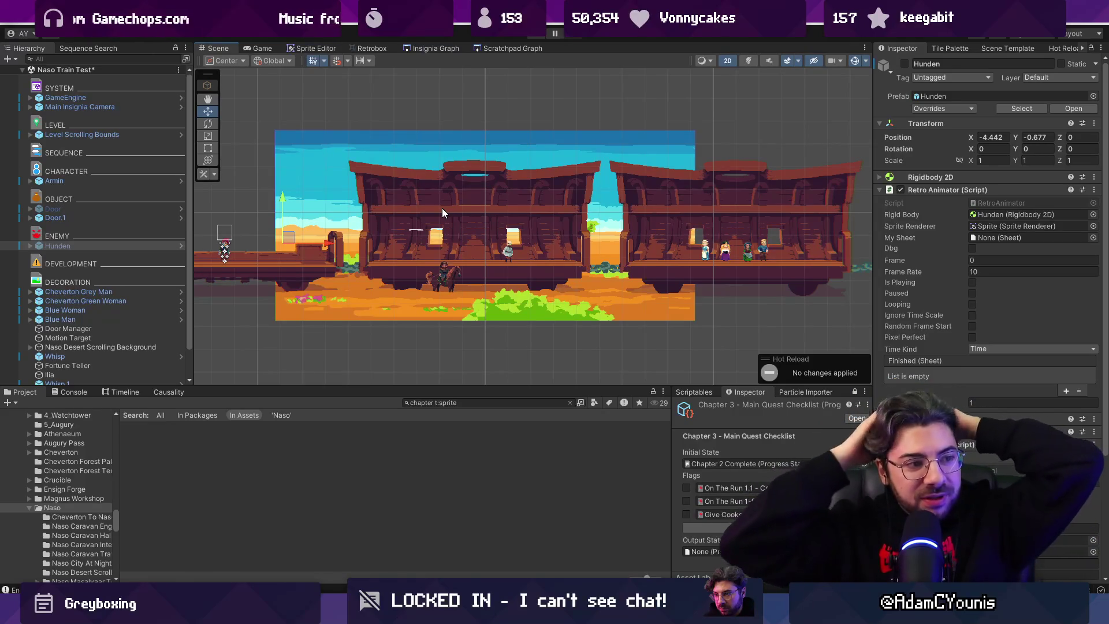
scroll(444, 231, "down", 3)
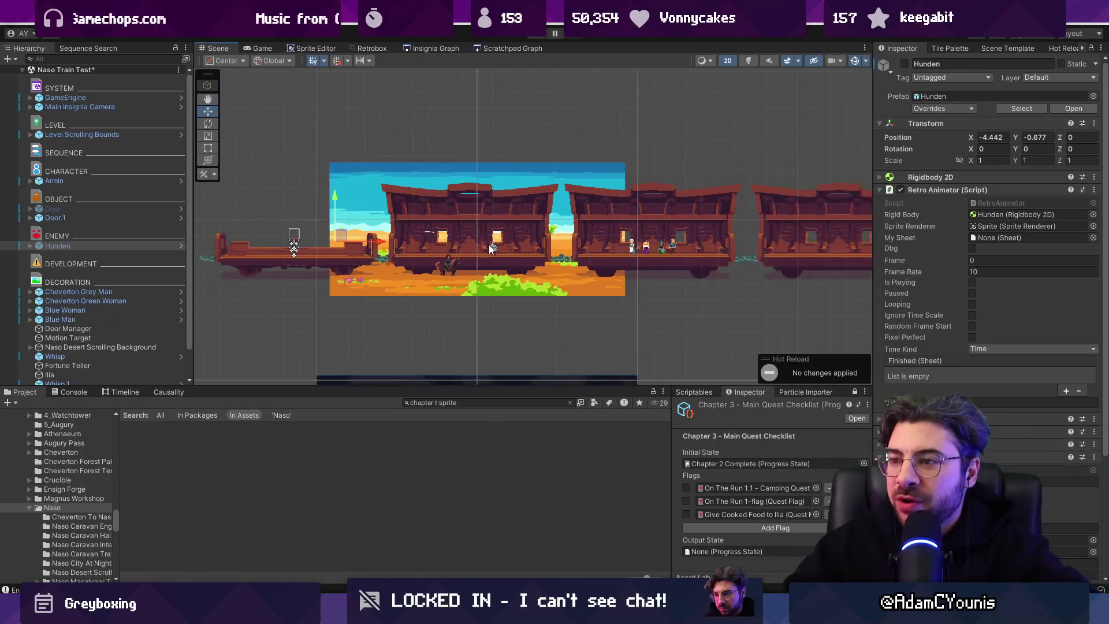
left_click_drag(607, 242, 346, 250)
scroll(347, 249, "down", 2)
left_click_drag(546, 278, 578, 296)
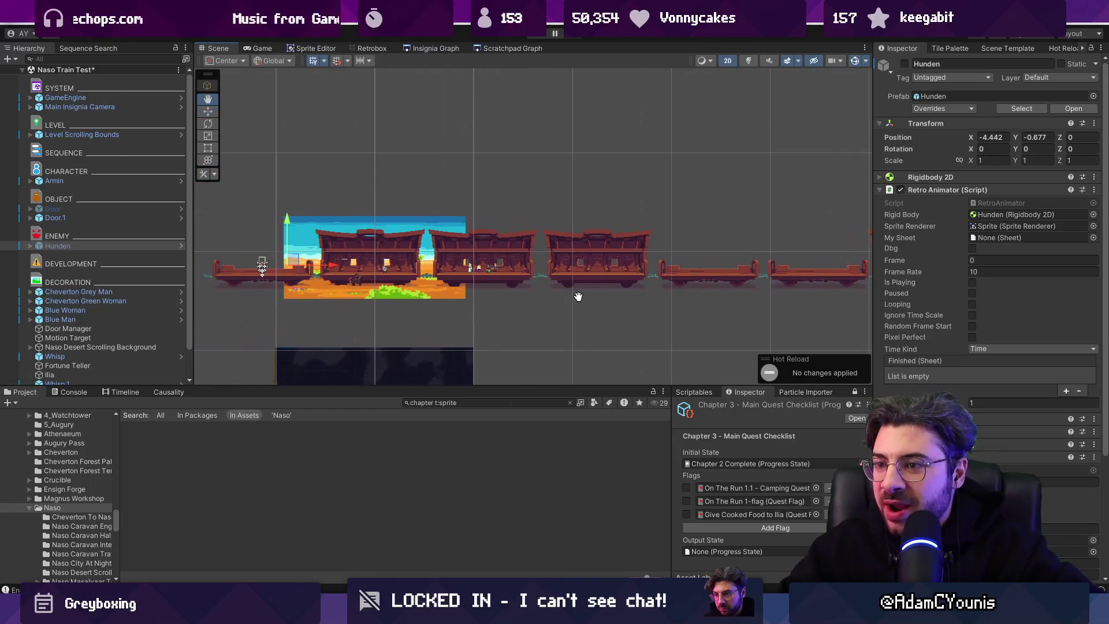
scroll(388, 278, "up", 3)
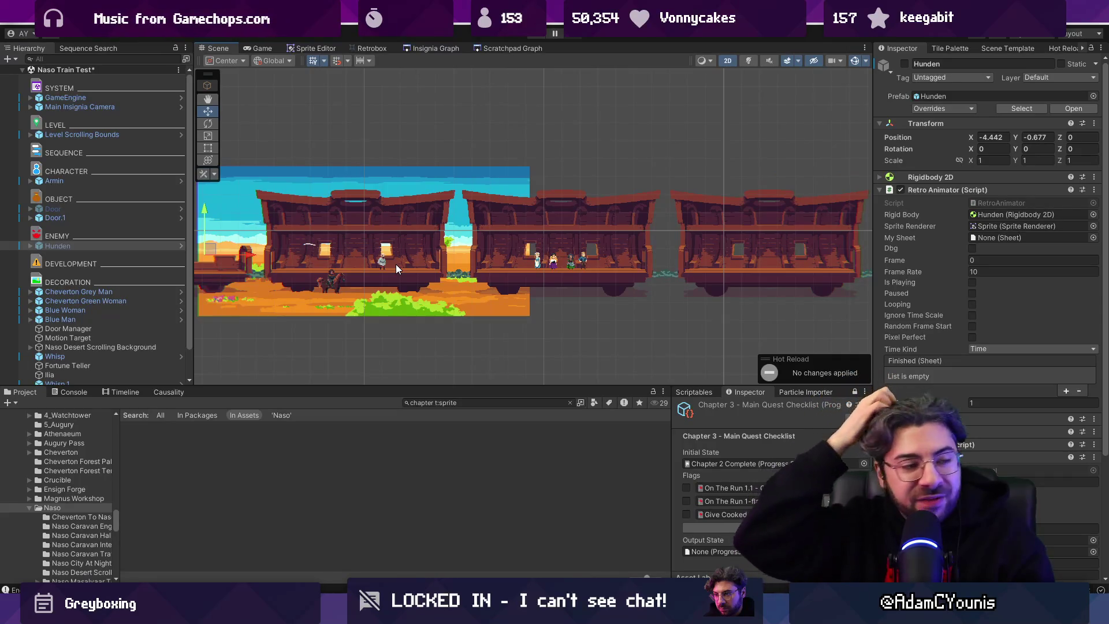
scroll(463, 266, "down", 2)
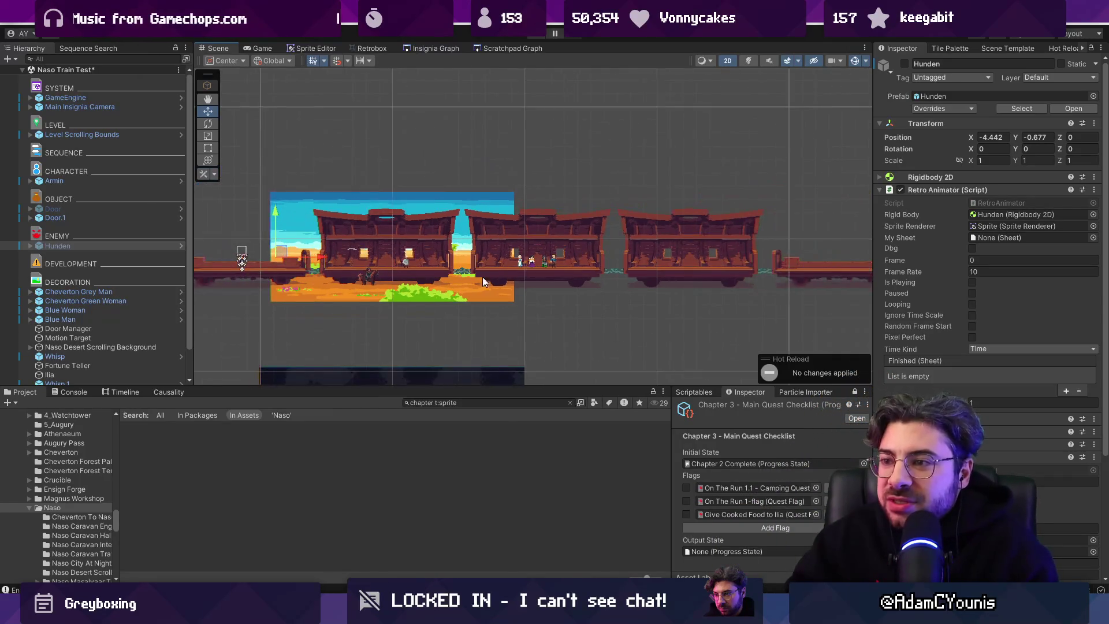
left_click_drag(483, 276, 354, 256)
scroll(353, 256, "down", 3)
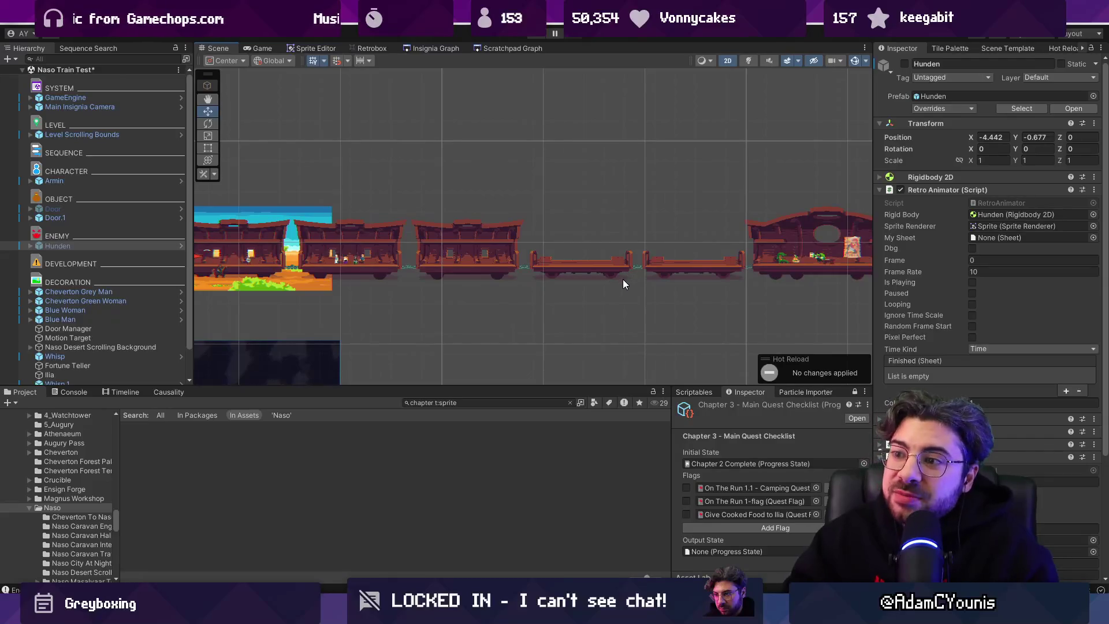
scroll(620, 277, "down", 3)
scroll(739, 292, "up", 3)
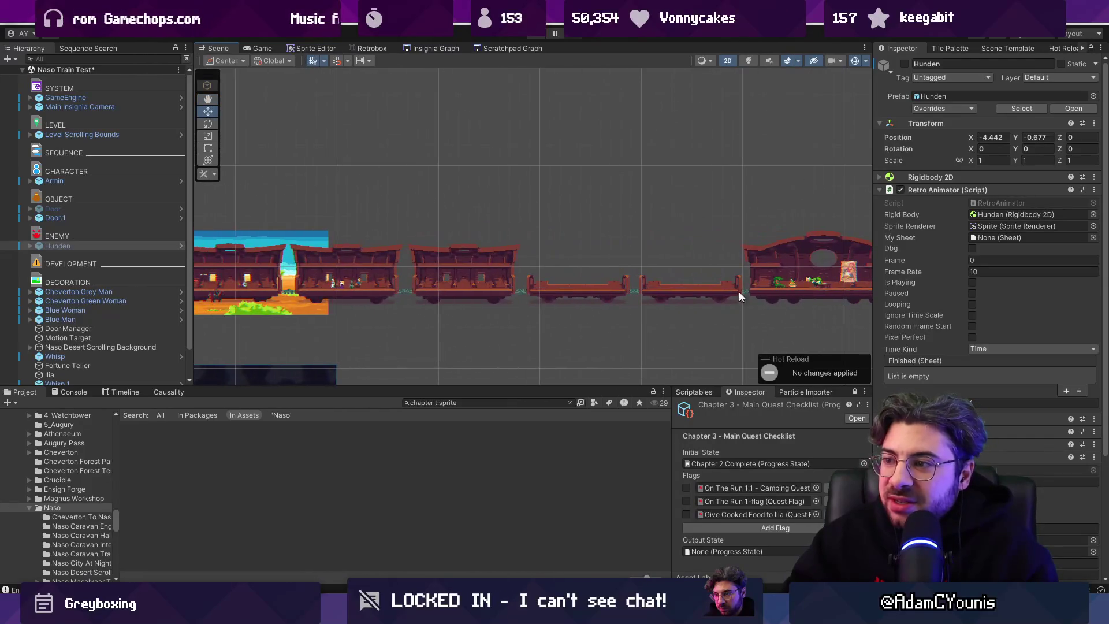
scroll(601, 269, "down", 2)
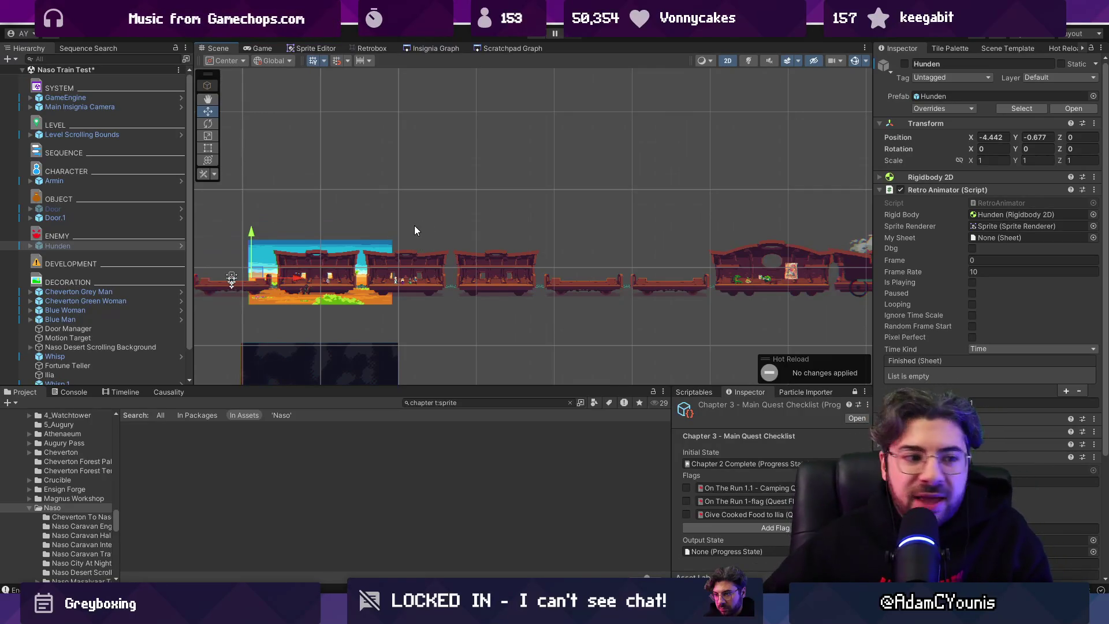
scroll(404, 266, "up", 2)
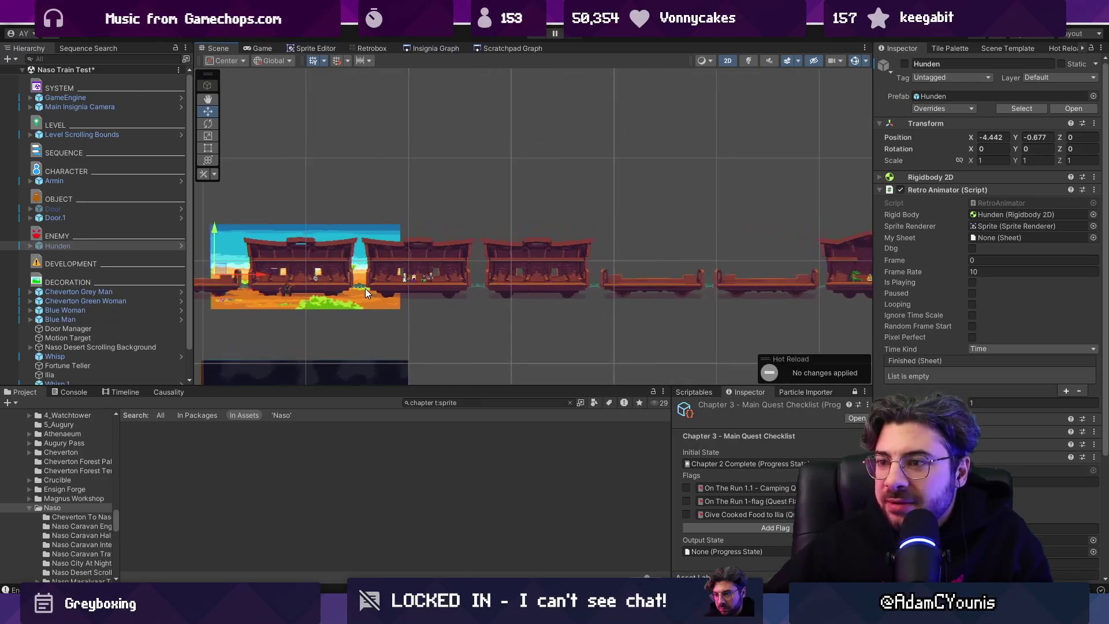
left_click_drag(365, 289, 497, 298)
scroll(406, 288, "up", 6)
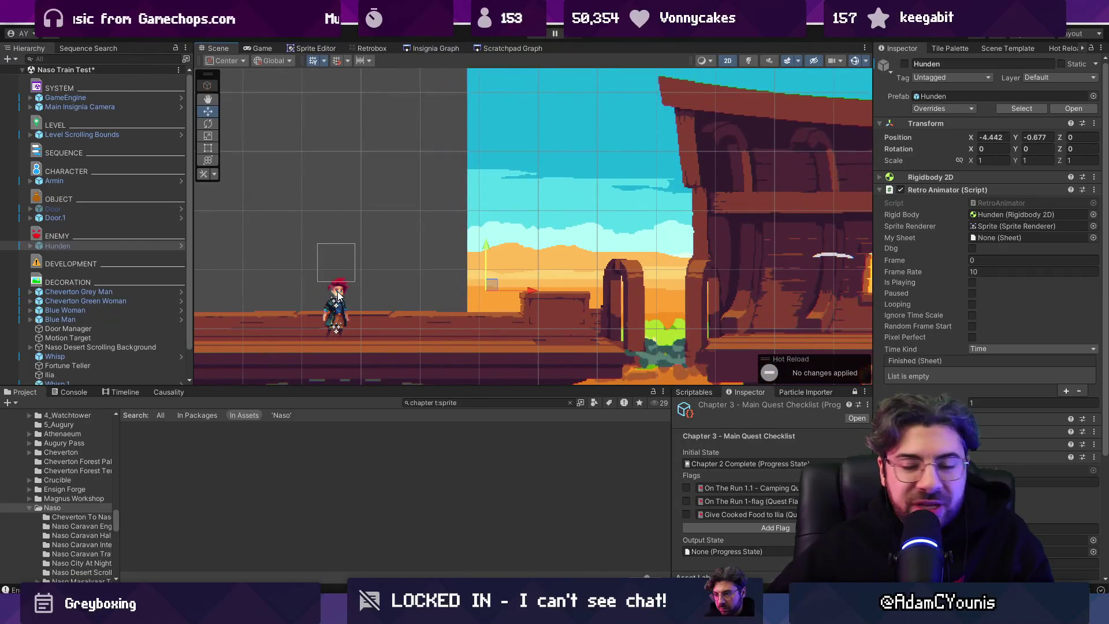
scroll(338, 296, "down", 3)
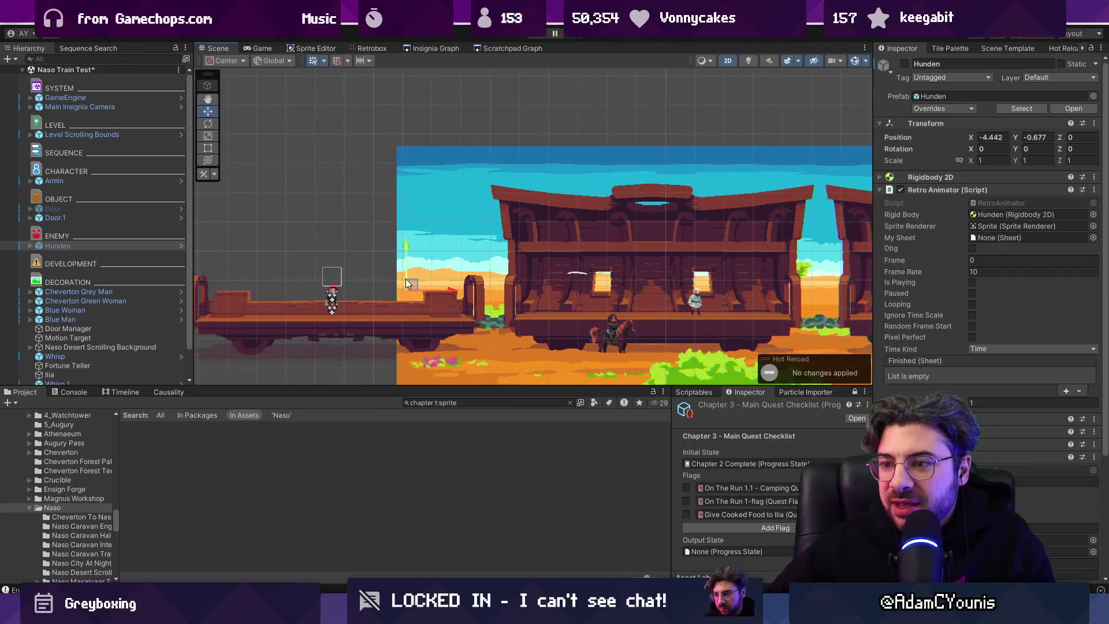
scroll(406, 278, "down", 1)
scroll(405, 280, "down", 1)
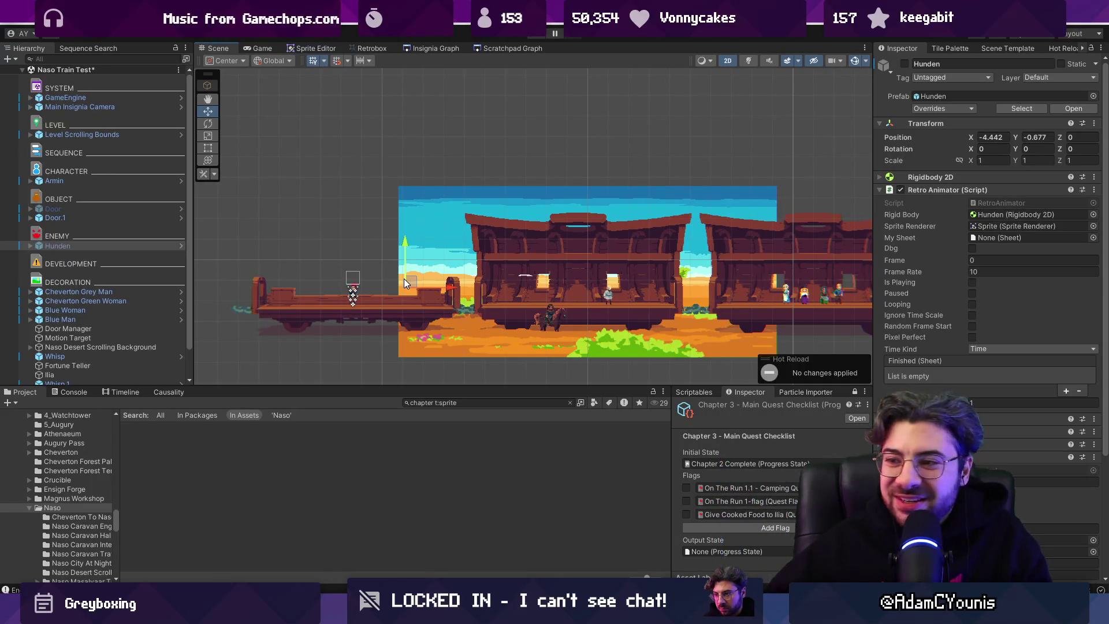
mouse_move(515, 284)
left_mouse_down()
mouse_move(456, 251)
mouse_move(473, 251)
left_mouse_up()
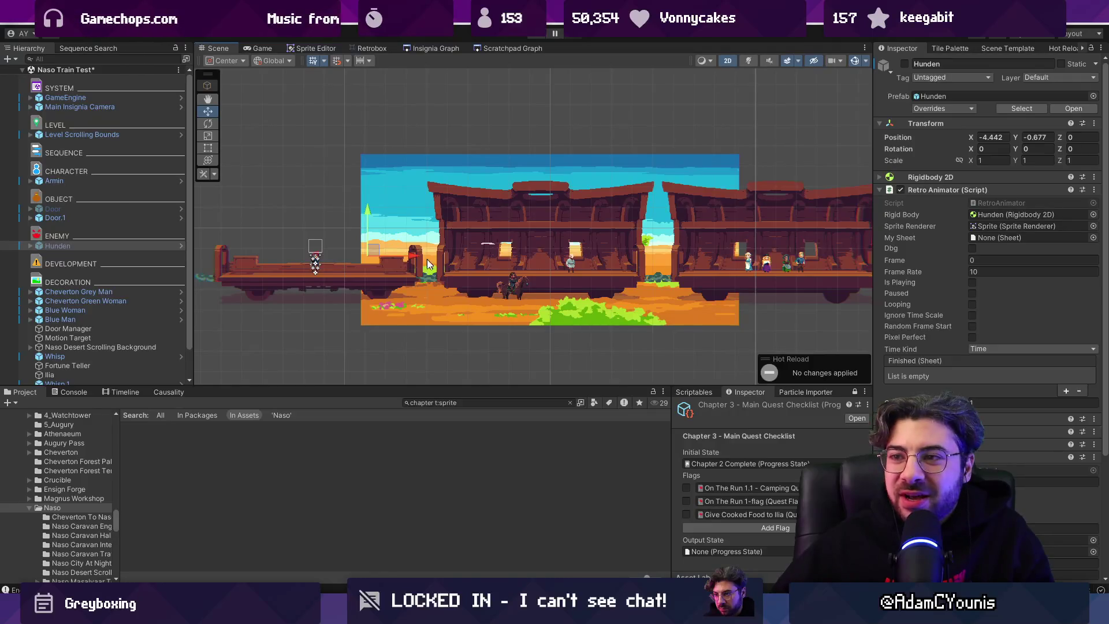
scroll(427, 266, "down", 2)
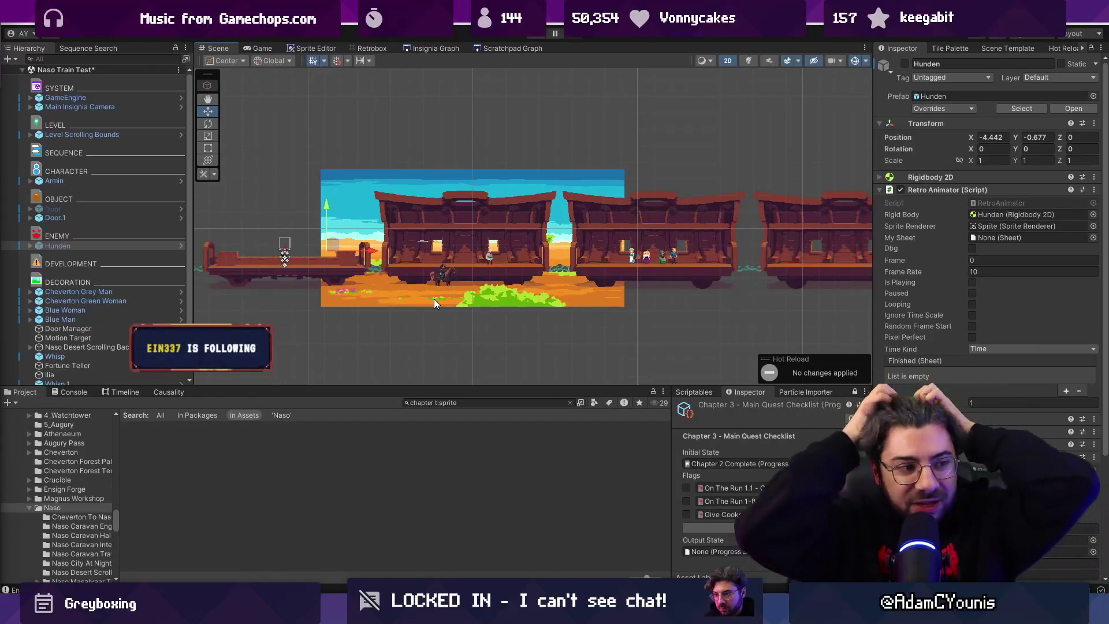
scroll(486, 290, "down", 2)
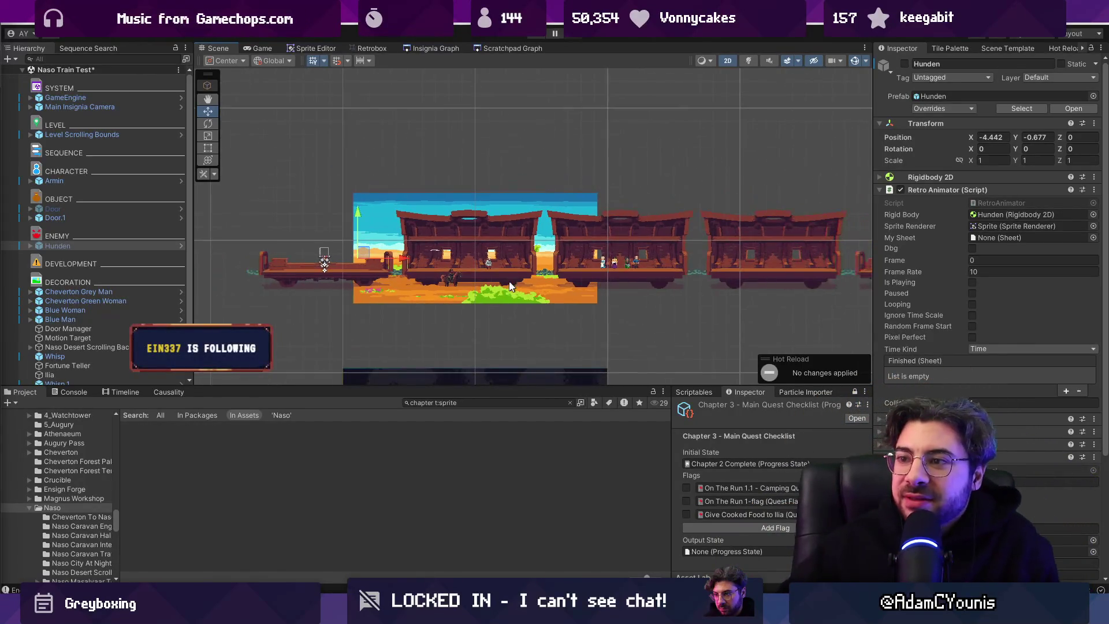
Show the Insignia Graph of level scene nodes and clear the 'chapter t:sprite' asset search
left_click(433, 47)
scroll(589, 245, "up", 3)
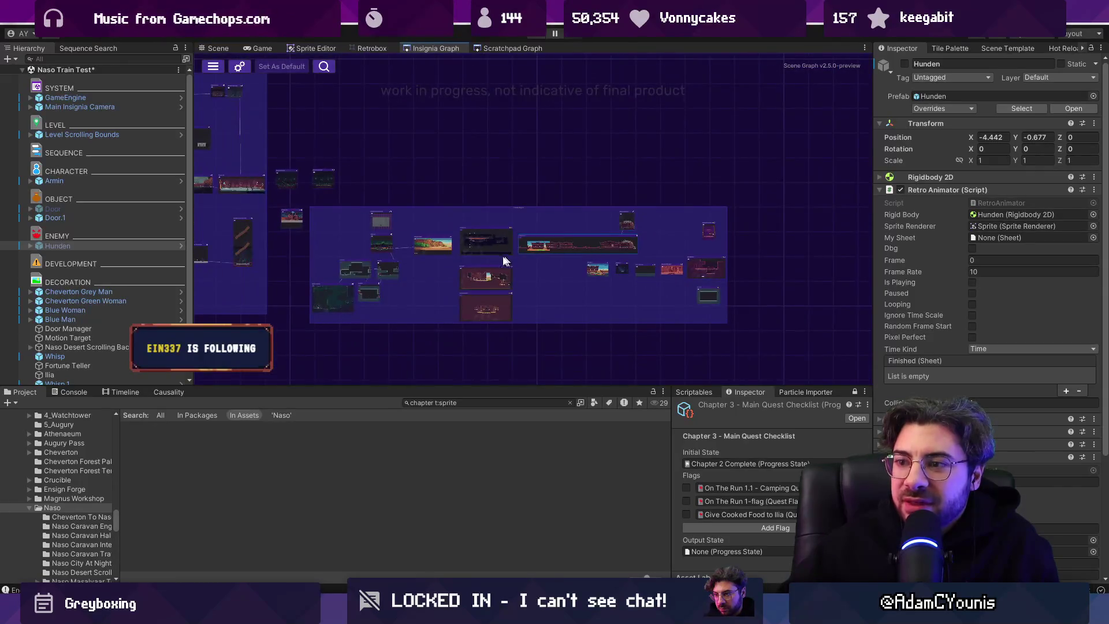
scroll(460, 261, "up", 5)
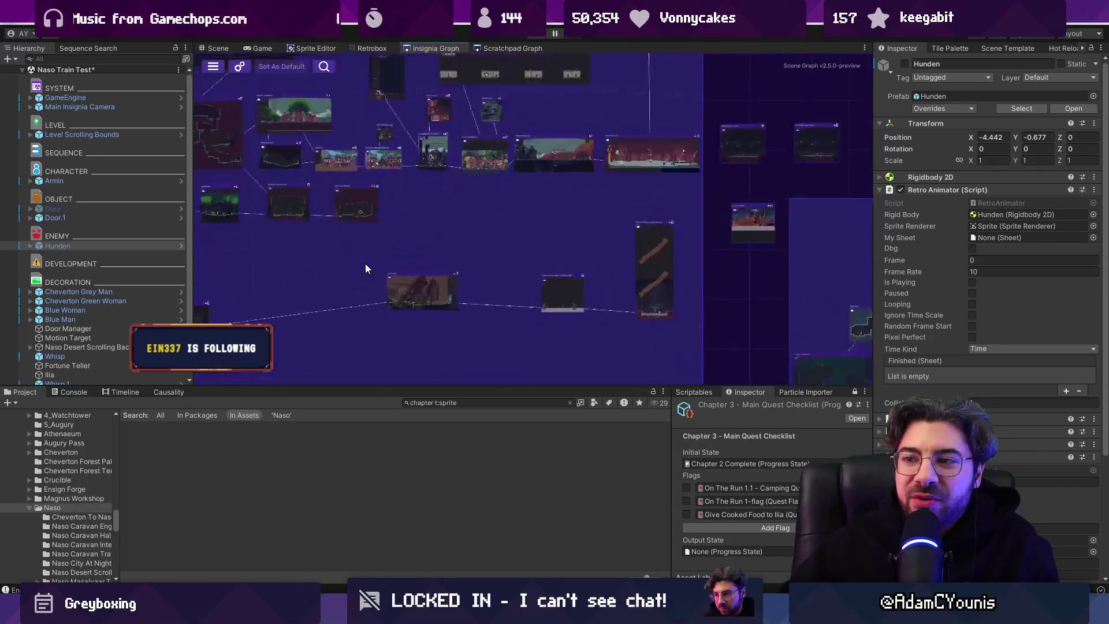
scroll(742, 320, "up", 4)
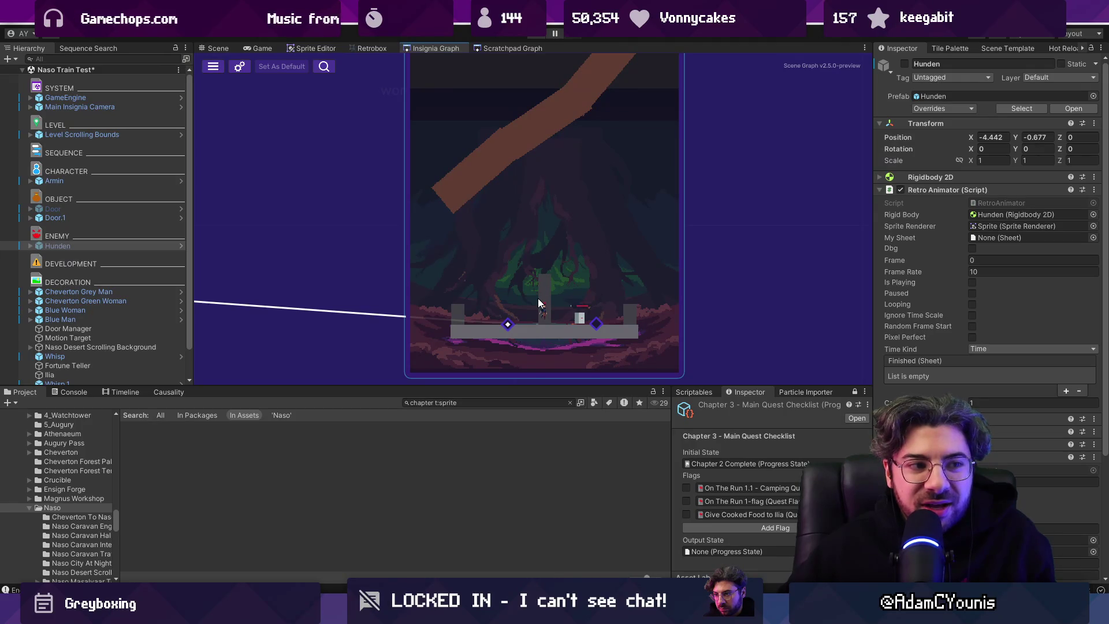
scroll(539, 303, "down", 5)
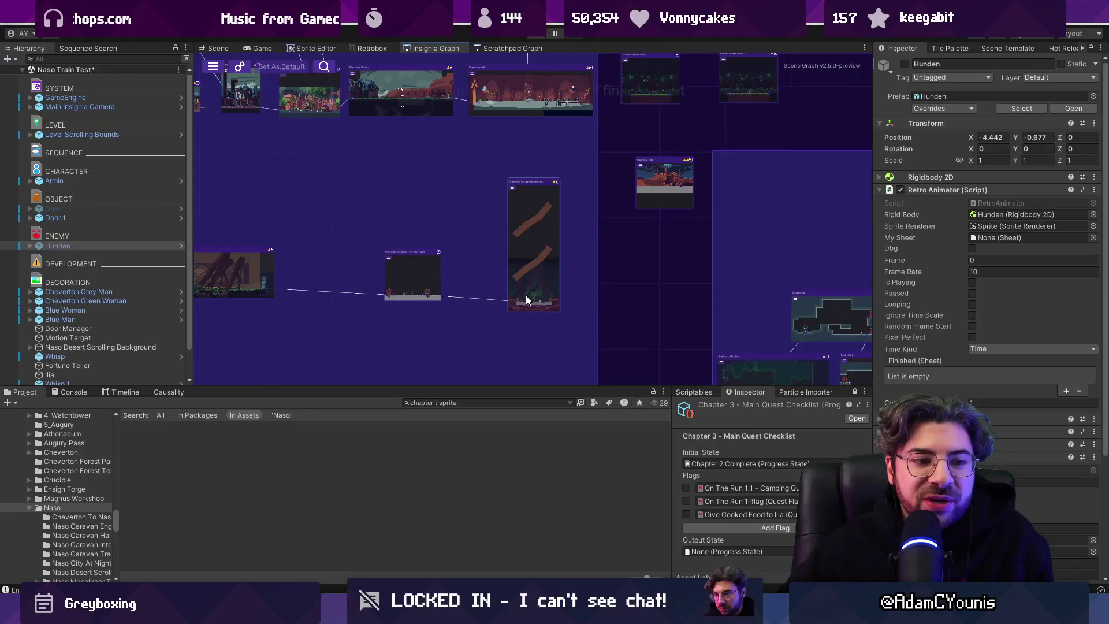
scroll(525, 296, "down", 5)
scroll(494, 286, "up", 3)
scroll(432, 285, "up", 3)
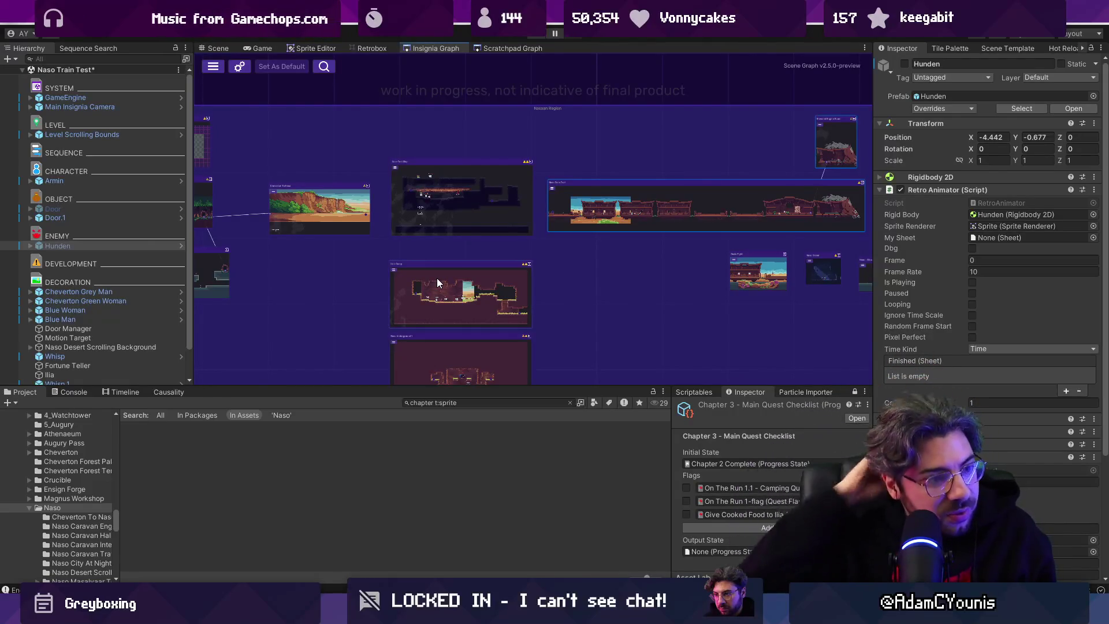
left_click(571, 403)
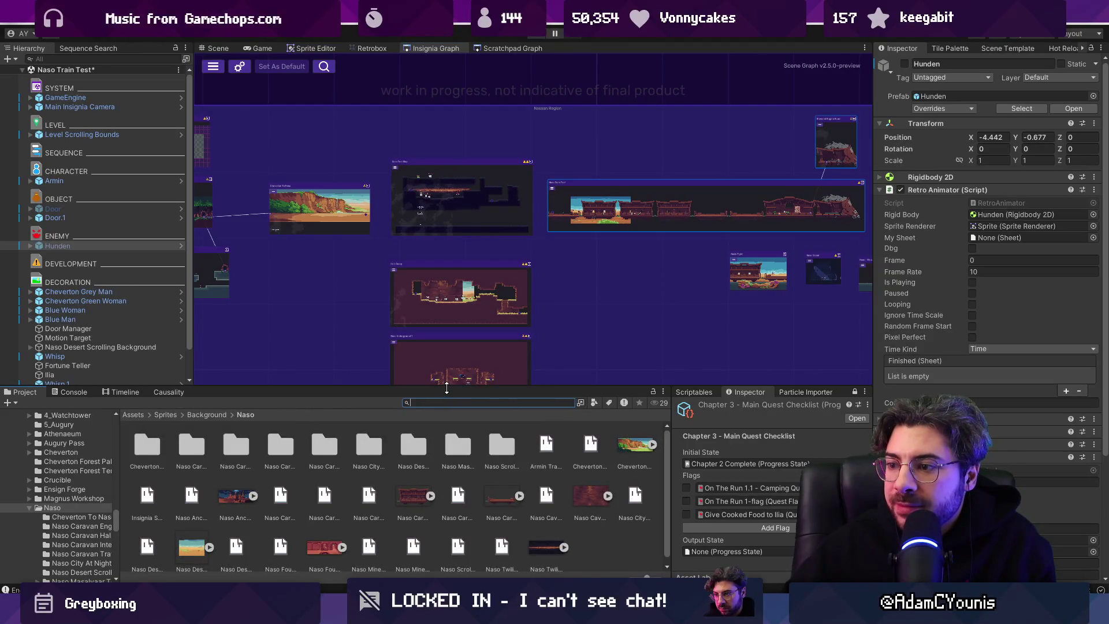
Open the Test train level from its graph node, saving the current changes
left_click_drag(446, 388, 452, 380)
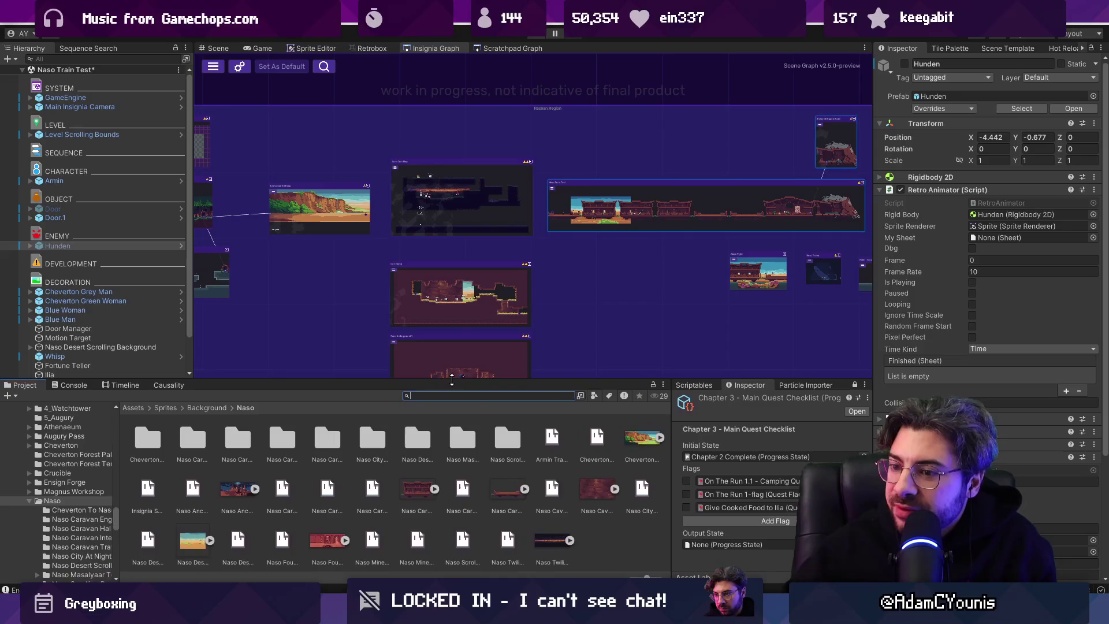
scroll(583, 283, "up", 6)
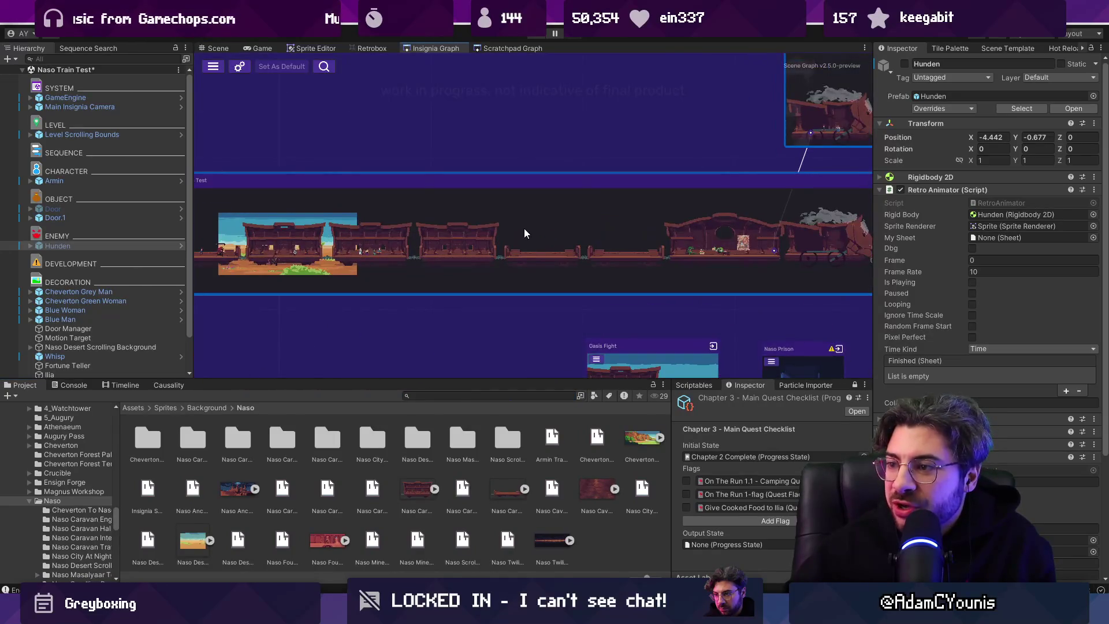
double_click(525, 233)
left_click(534, 327)
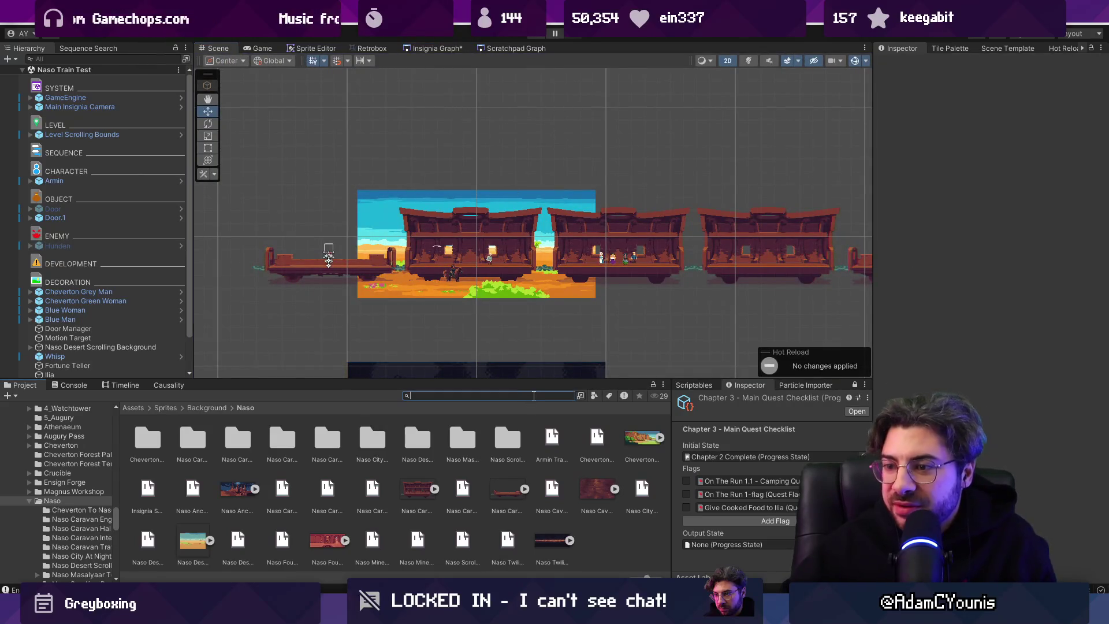
Drag the Rekka prefab onto the first train car, then clear the asset search
type("rekka")
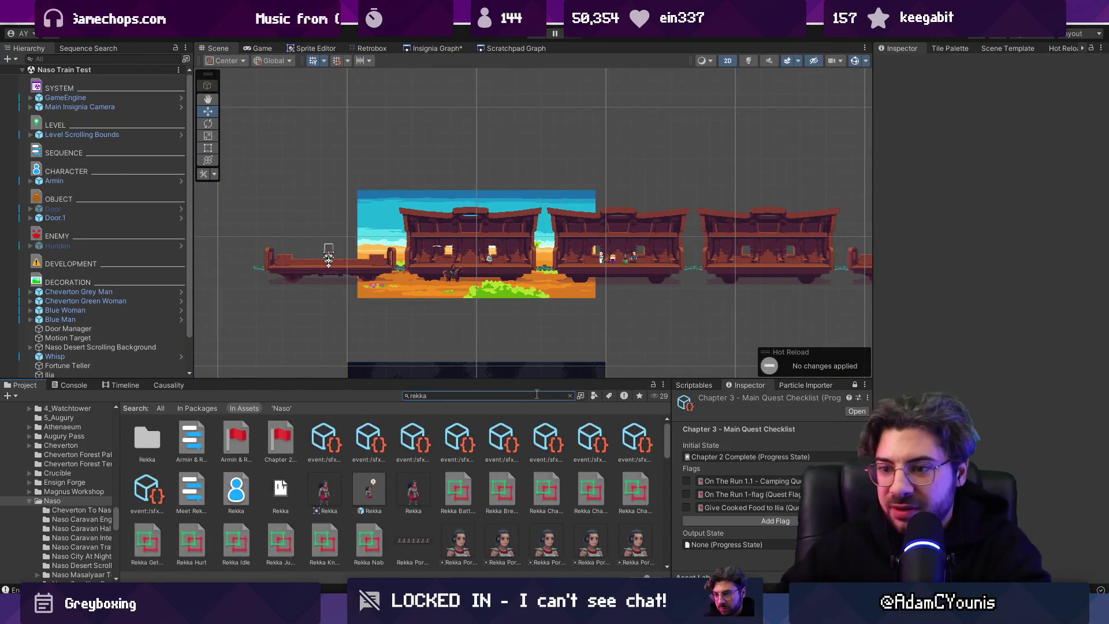
mouse_move(370, 488)
left_mouse_down()
mouse_move(622, 197)
mouse_move(425, 205)
left_mouse_up()
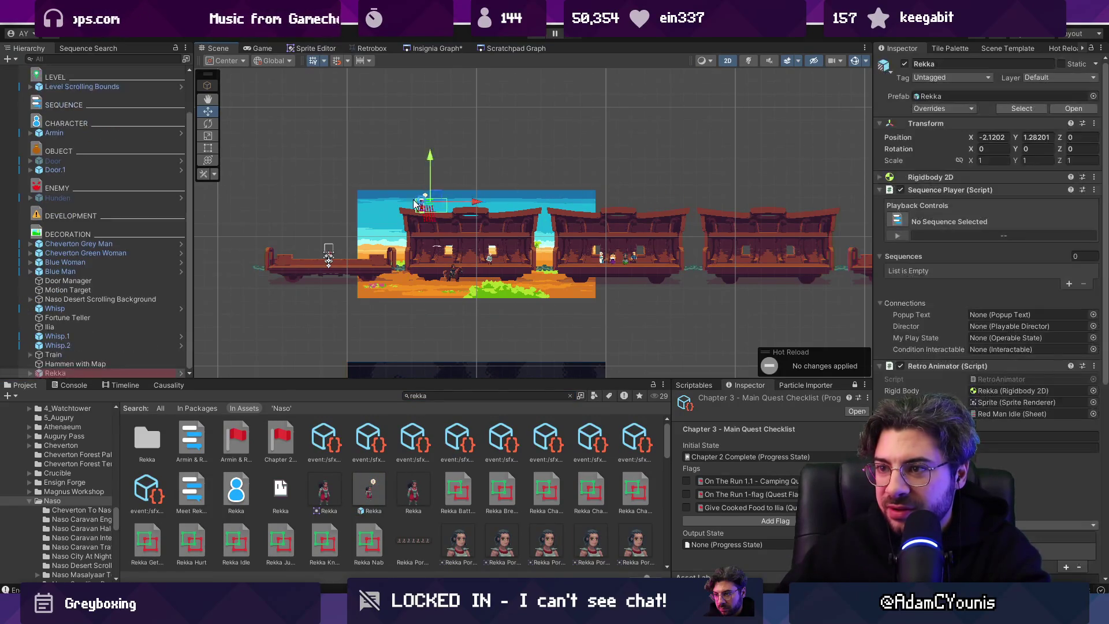
scroll(412, 202, "up", 5)
scroll(410, 201, "up", 4)
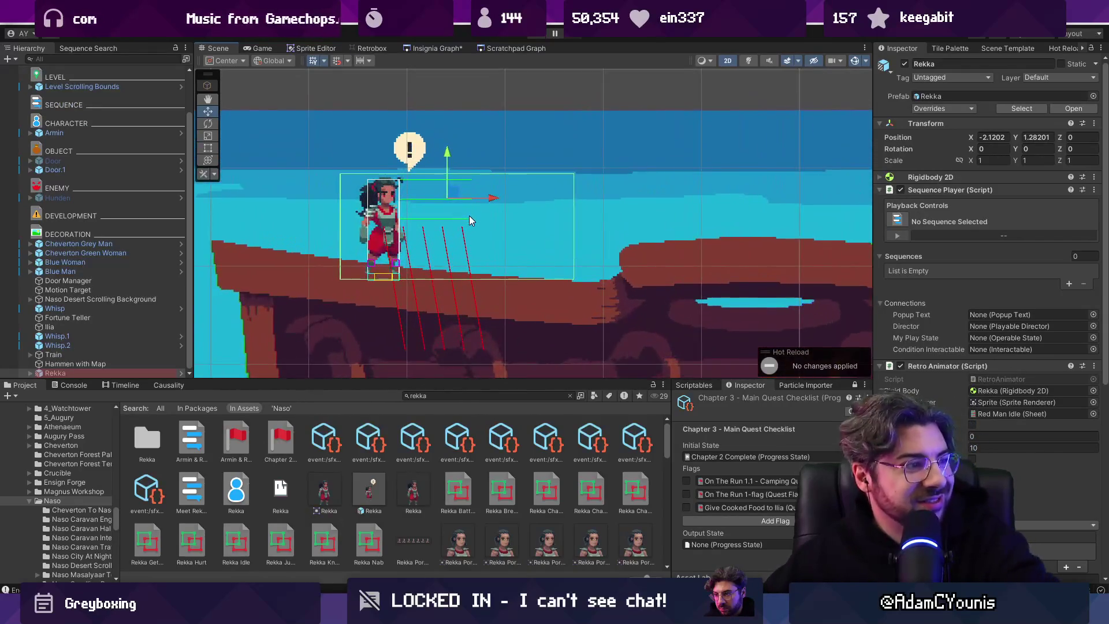
left_click(494, 396)
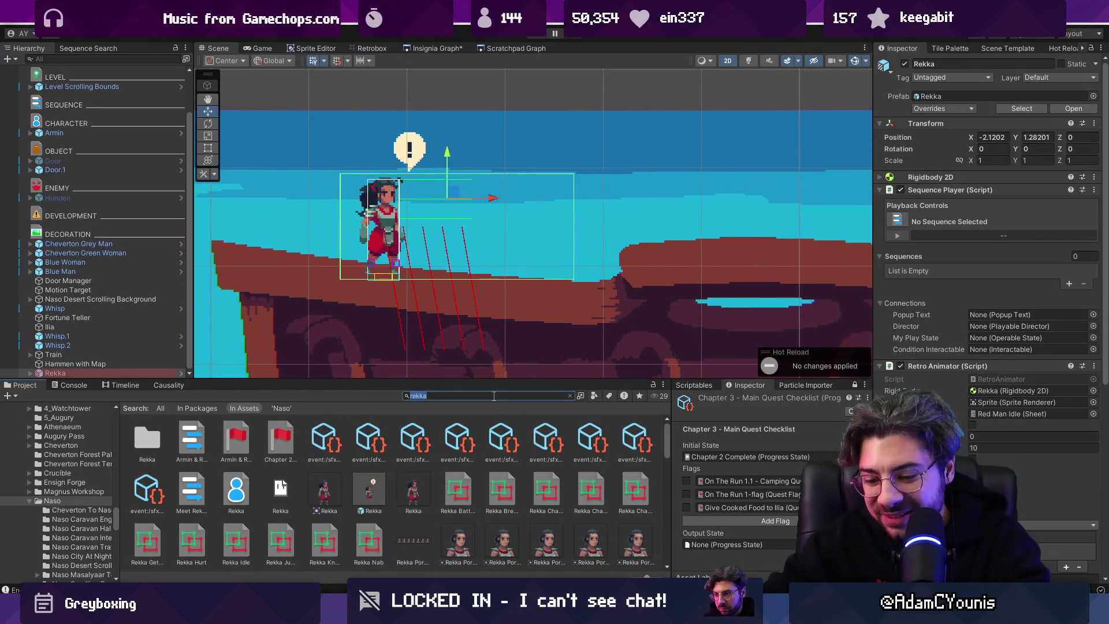
type("kurr")
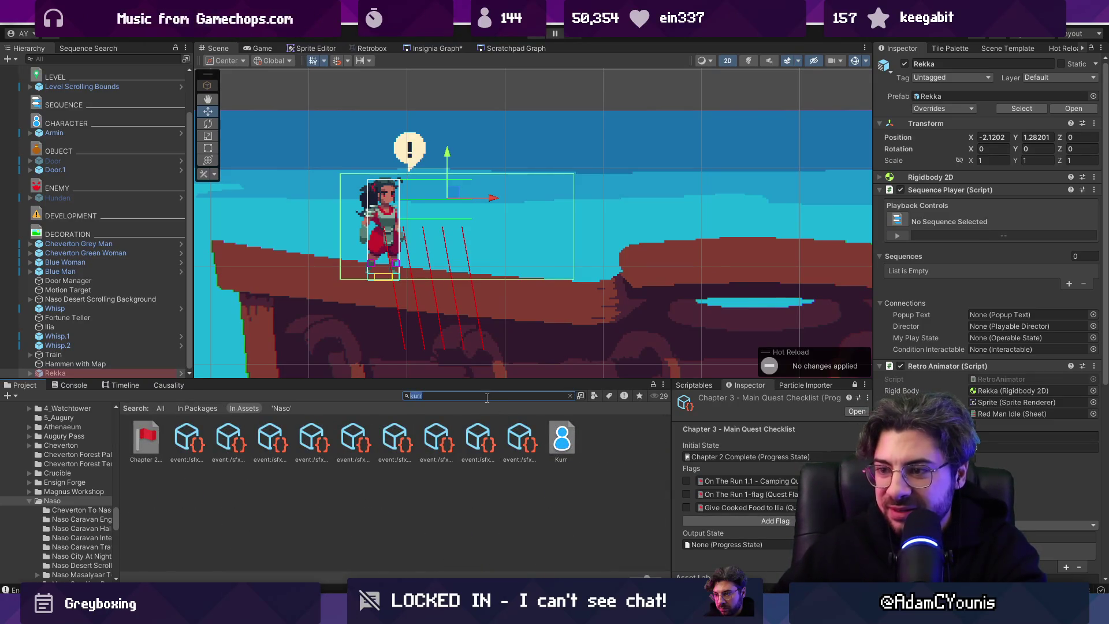
key("BackSpace")
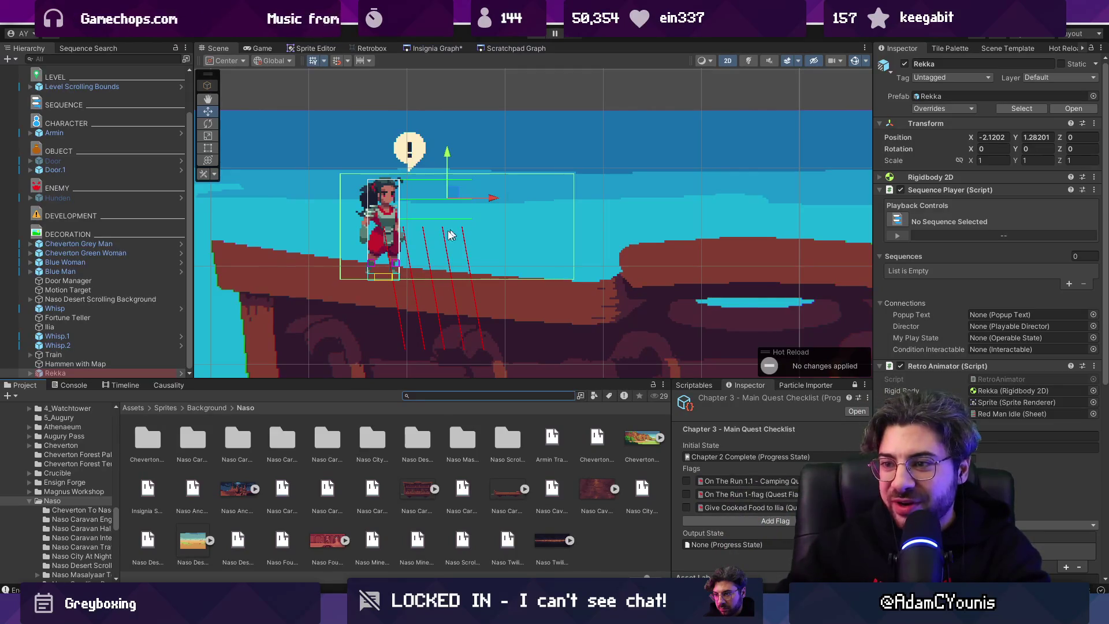
scroll(452, 235, "down", 6)
Load Naso Prison from its node in the Insignia Graph
scroll(527, 250, "down", 5)
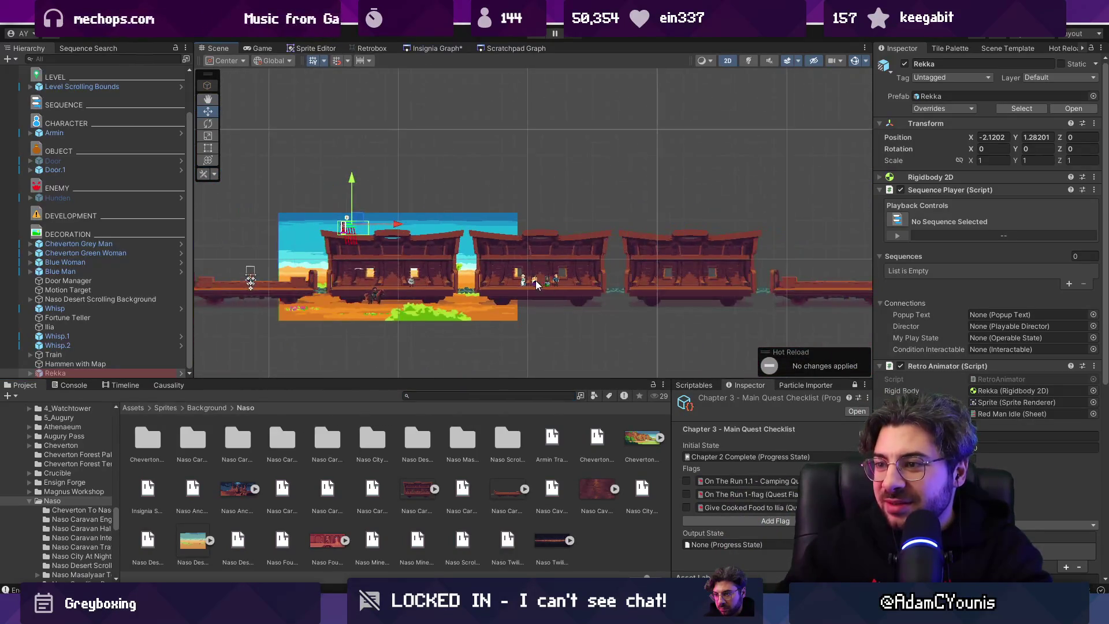
scroll(589, 280, "right", 2)
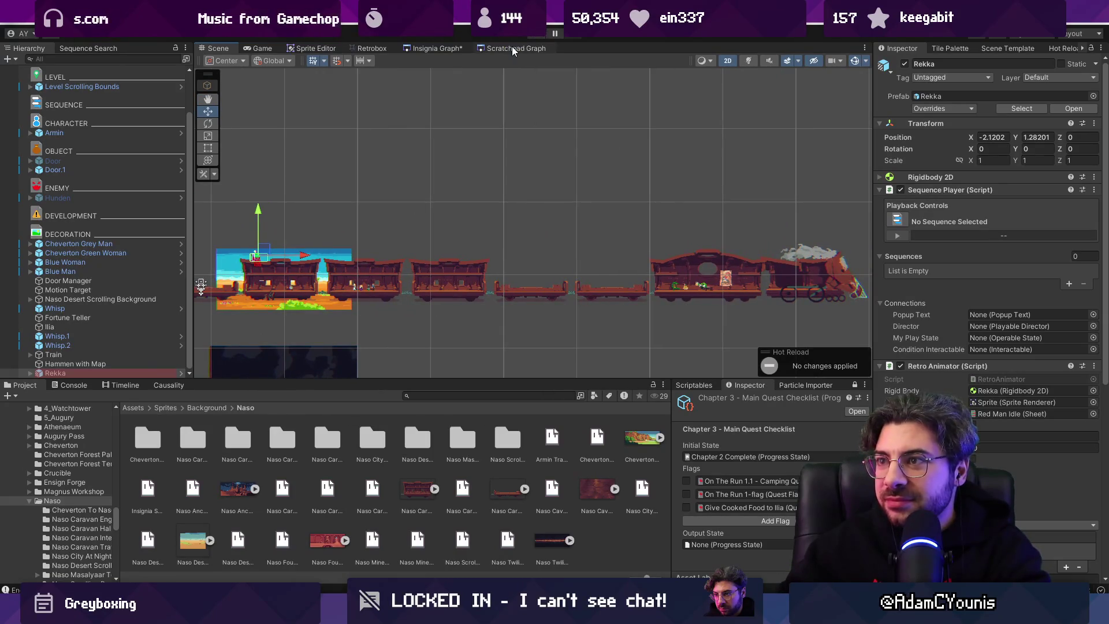
left_click(448, 48)
scroll(632, 259, "down", 3)
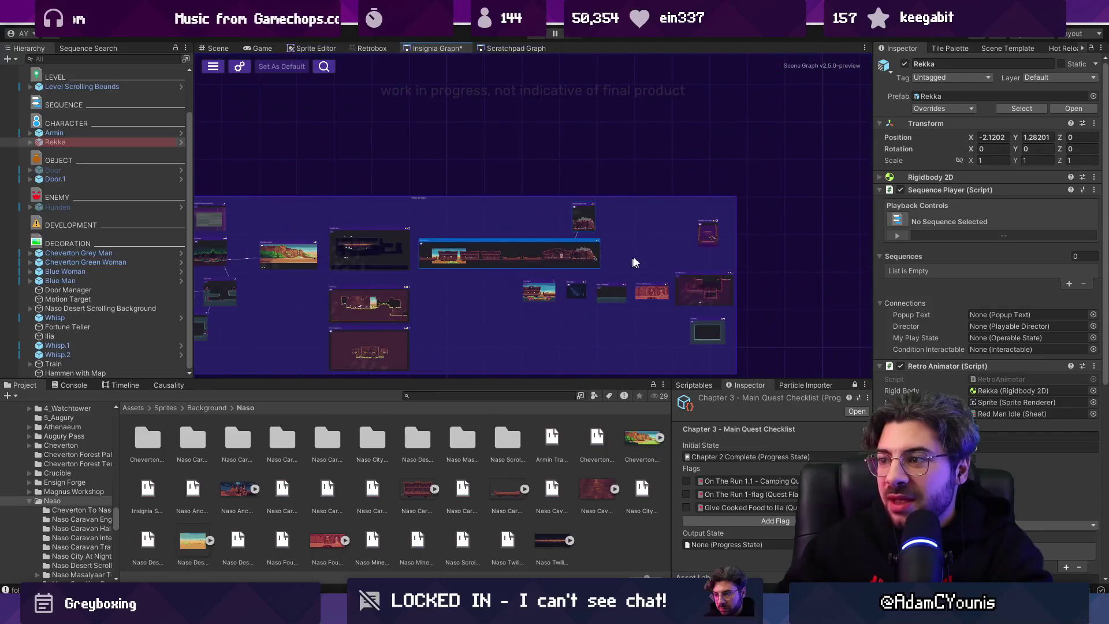
scroll(615, 267, "up", 6)
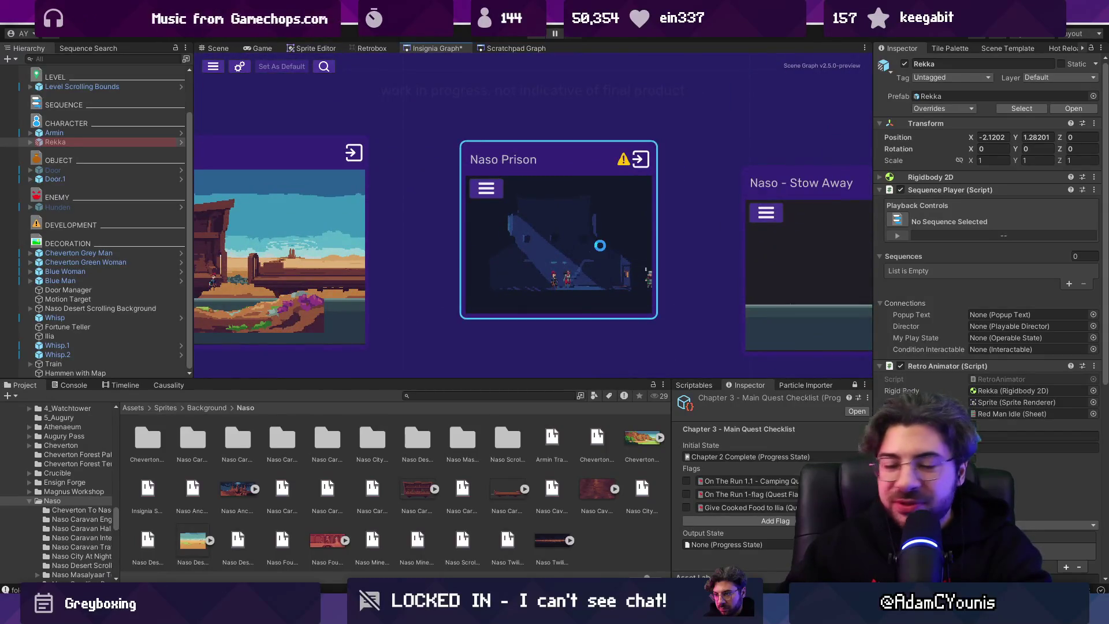
double_click(598, 246)
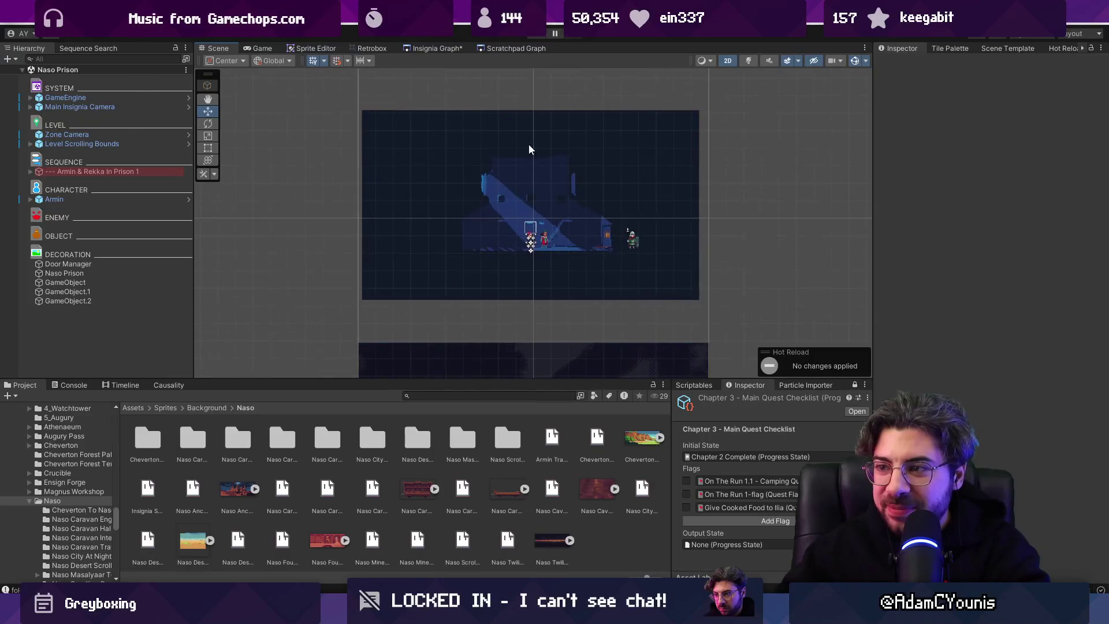